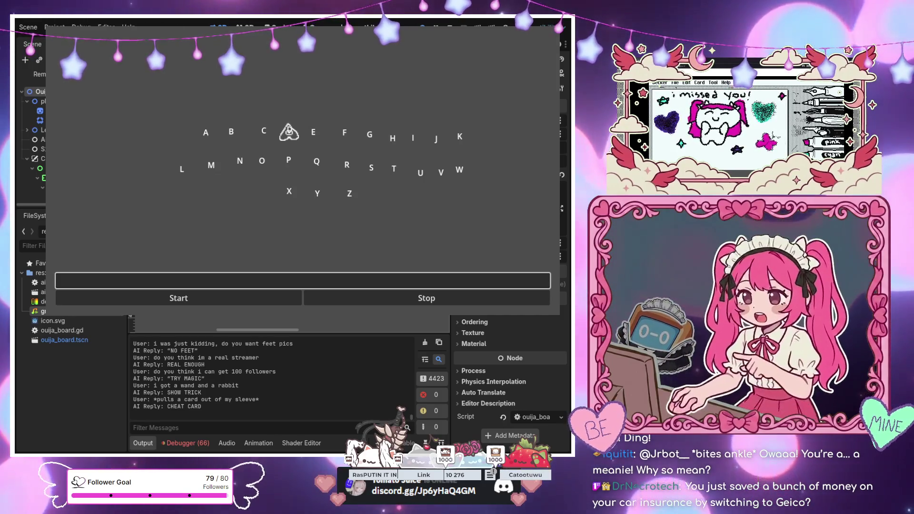
- Show the Debugger's Errors list and scroll through the ouija_board.gd spell_message RichTextLabel errors
click(194, 442)
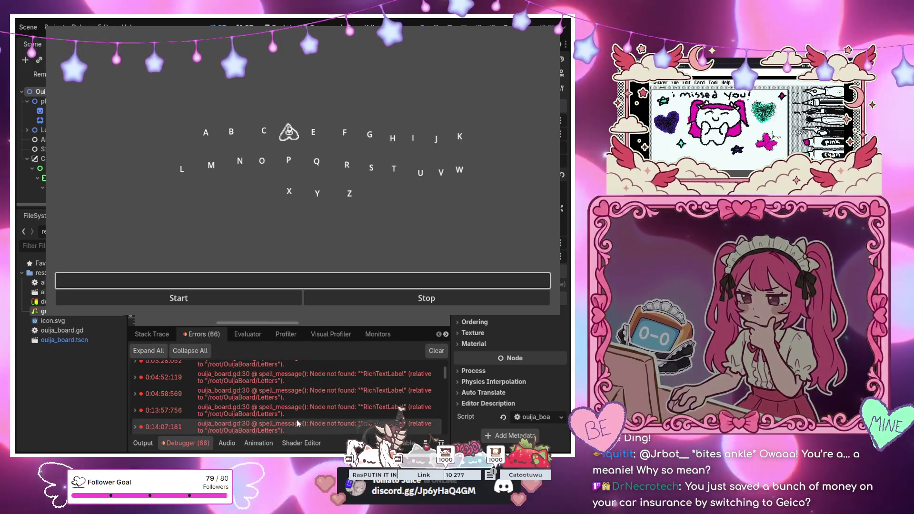
scroll(304, 404, down, 5)
scroll(329, 402, down, 5)
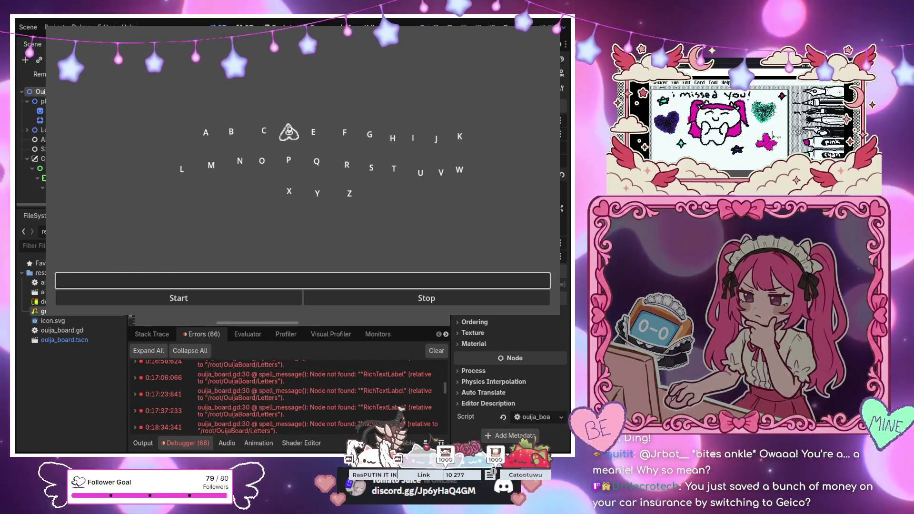
scroll(33, 138, down, 2)
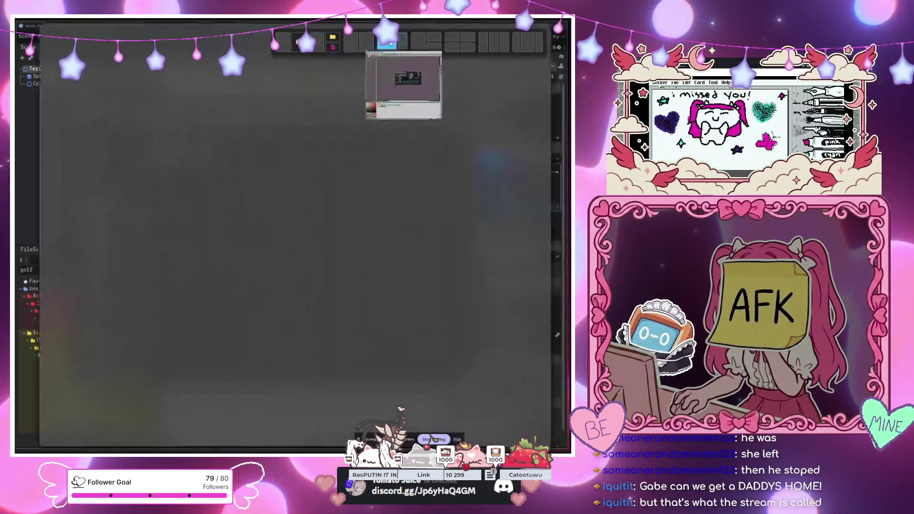
- Zoom in on the cards at the left of the MinimalCards sheet
scroll(241, 189, up, 5)
scroll(242, 189, down, 3)
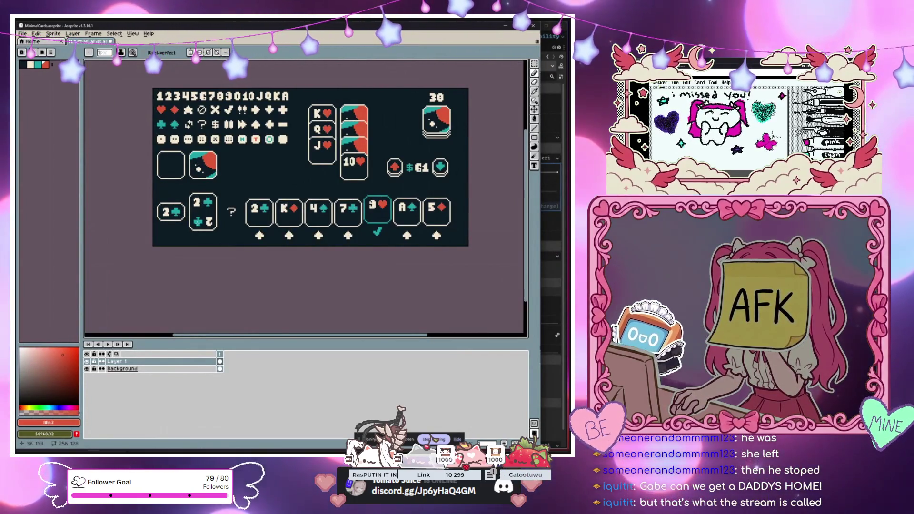
scroll(180, 176, up, 2)
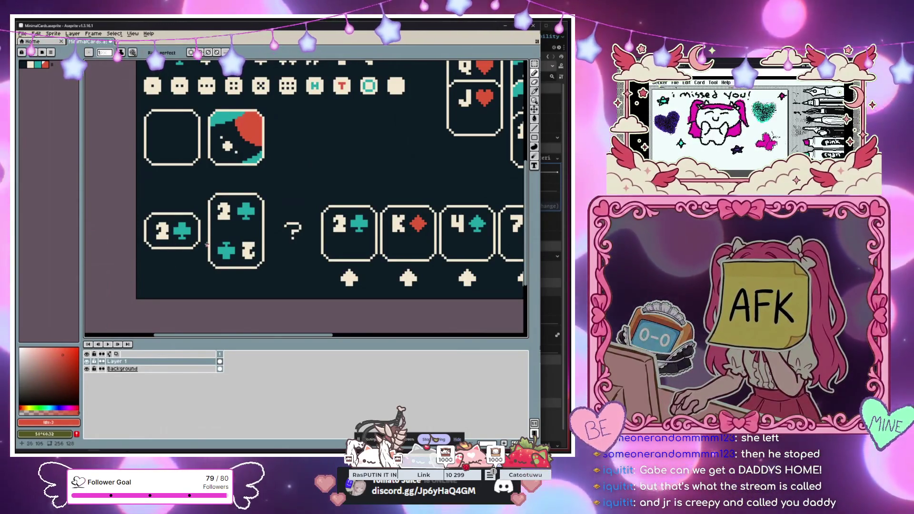
- Marquee-select the left group of cards, move it down a few pixels and commit
mouse_move(137, 101)
mouse_down()
mouse_move(307, 250)
mouse_move(281, 289)
mouse_up()
drag(255, 241, 261, 251)
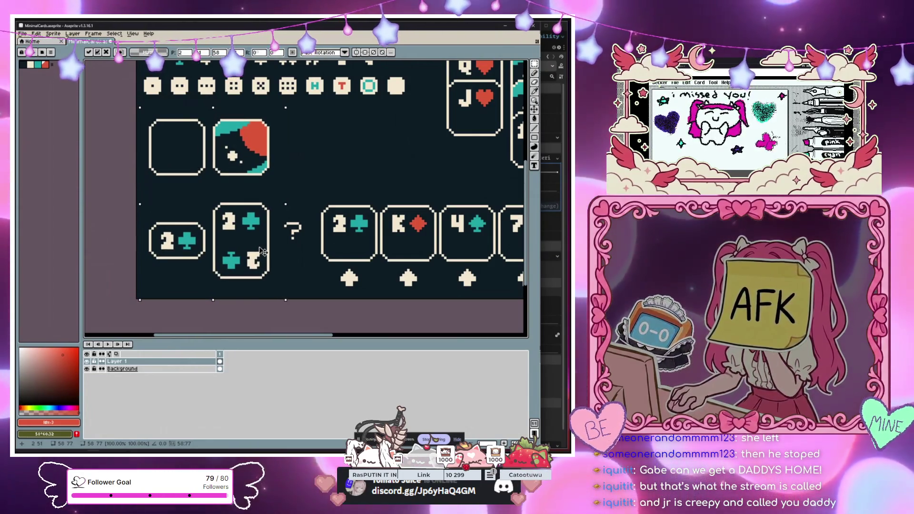
key(Return)
- Reselect the left cards and nudge them down one more pixel
scroll(347, 167, down, 5)
scroll(347, 167, up, 5)
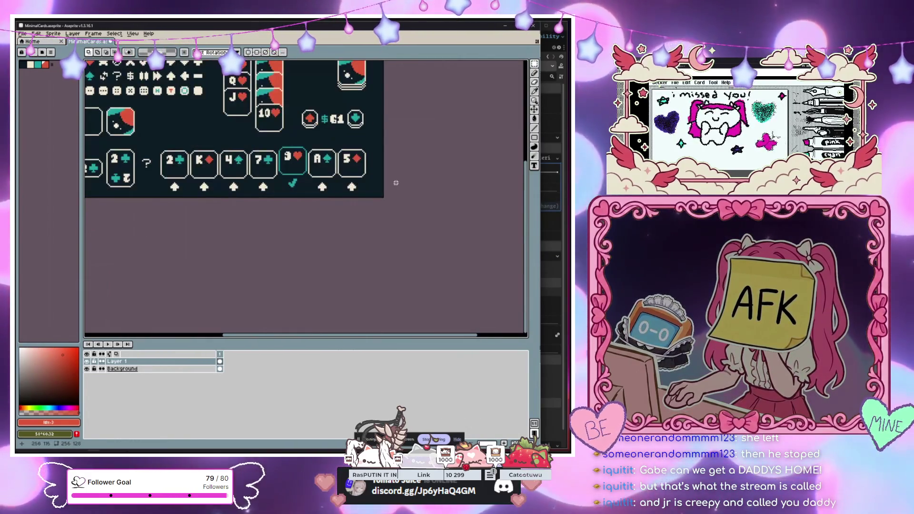
scroll(292, 244, down, 2)
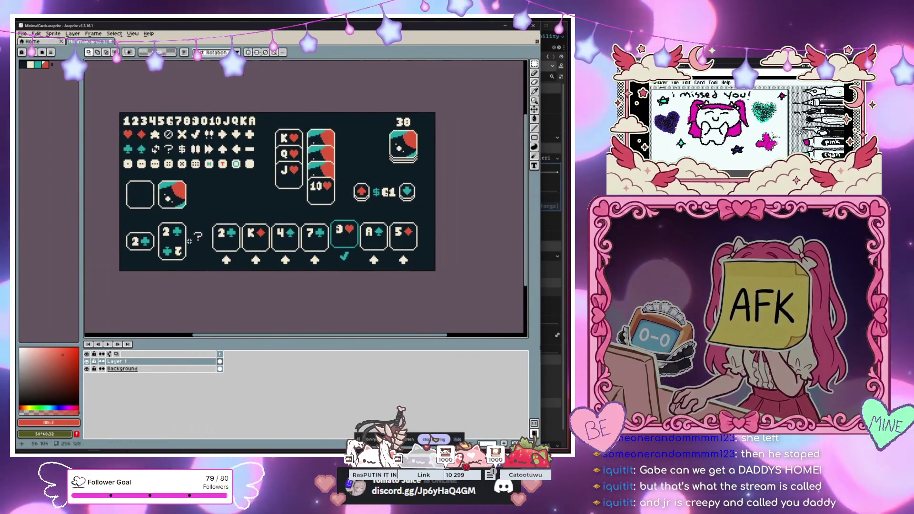
scroll(189, 241, up, 3)
mouse_move(112, 315)
mouse_down()
mouse_move(240, 114)
mouse_move(287, 84)
mouse_up()
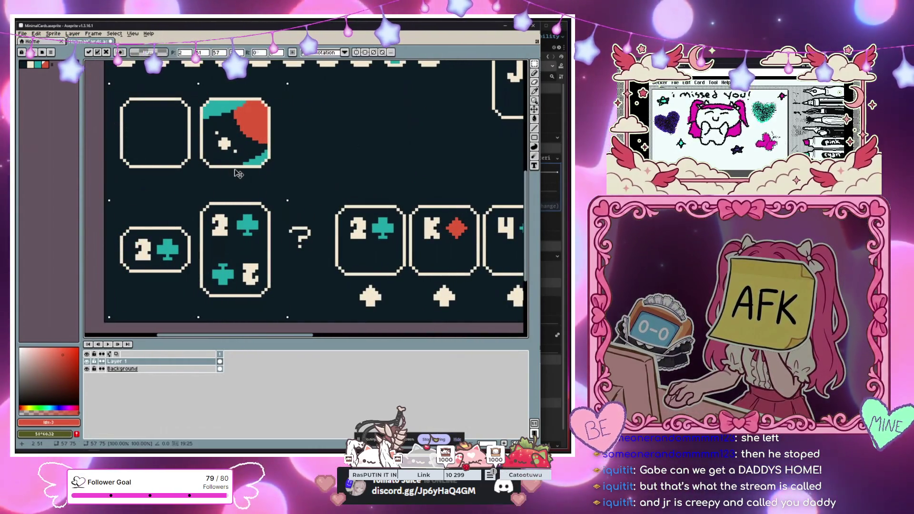
drag(238, 174, 238, 177)
- Pan over to the number glyphs and select the top part of the 0 in 10
scroll(305, 152, down, 5)
scroll(238, 157, up, 2)
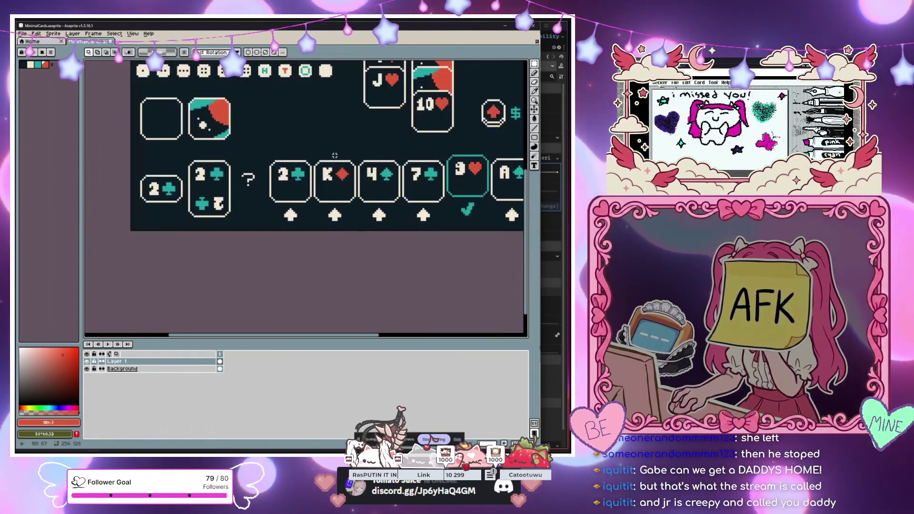
scroll(307, 186, down, 2)
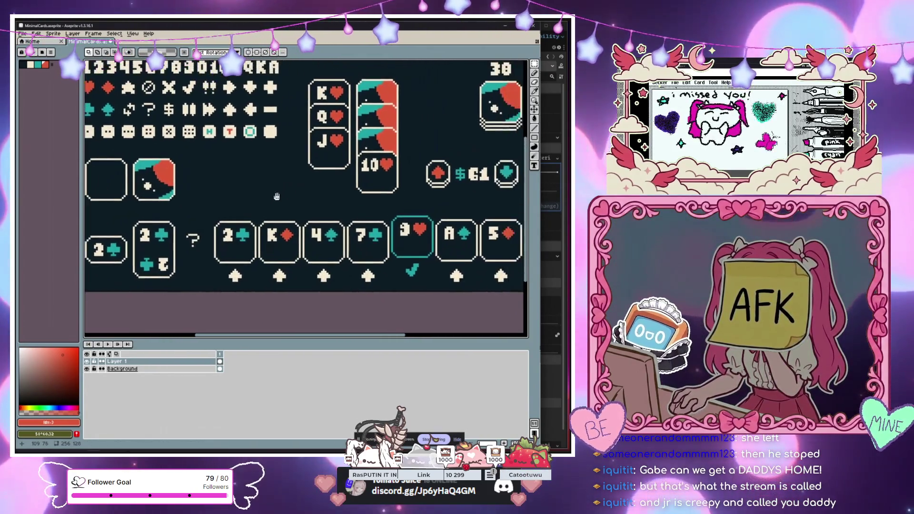
scroll(341, 180, up, 2)
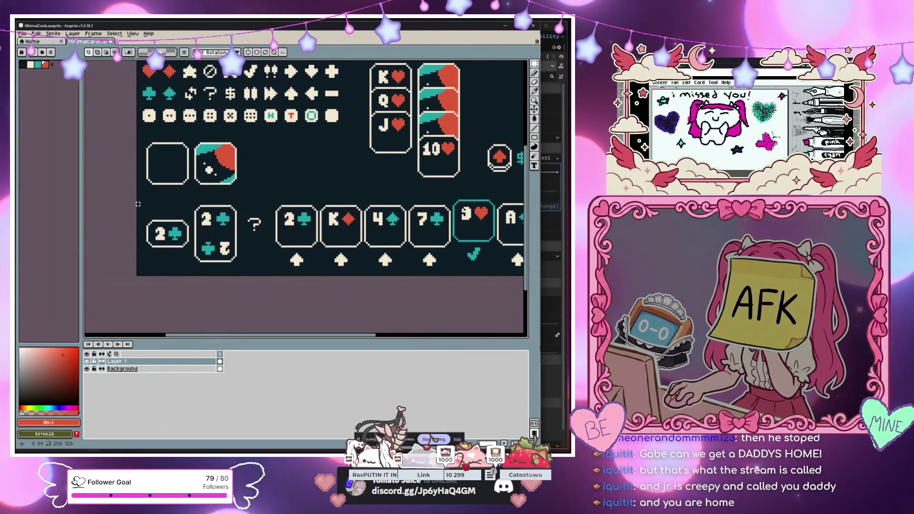
scroll(167, 196, down, 2)
scroll(278, 160, up, 2)
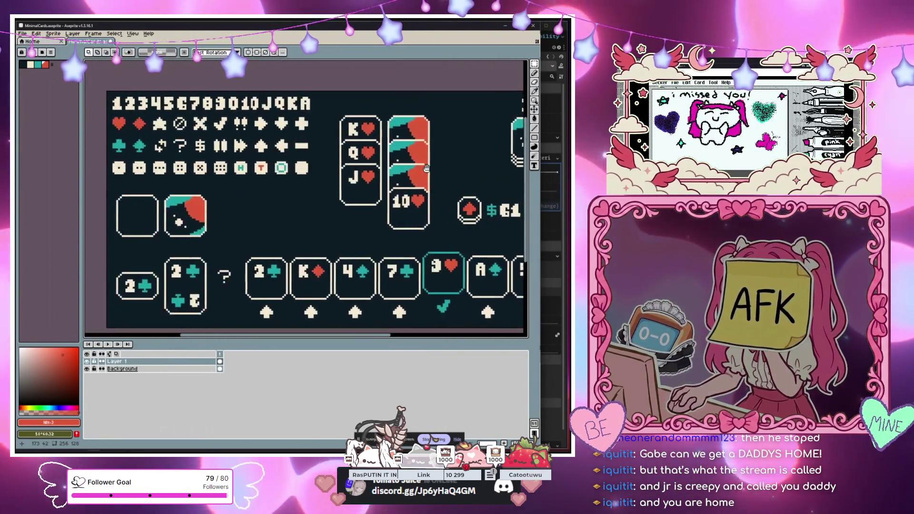
drag(277, 160, 322, 172)
scroll(233, 114, up, 5)
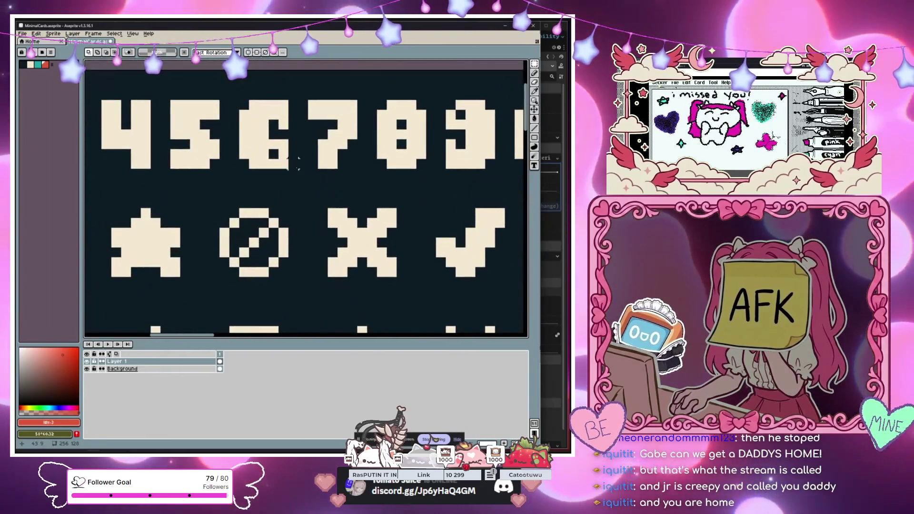
scroll(233, 114, down, 4)
scroll(146, 133, up, 1)
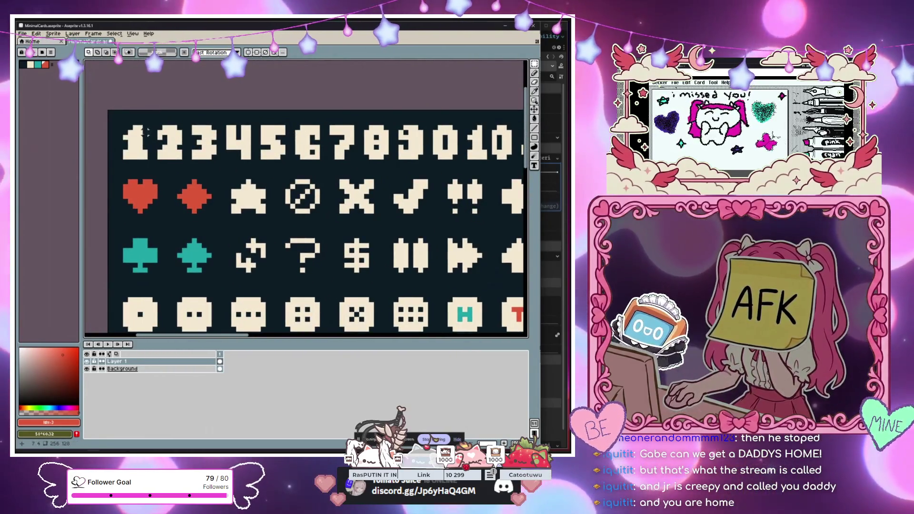
scroll(220, 142, right, 5)
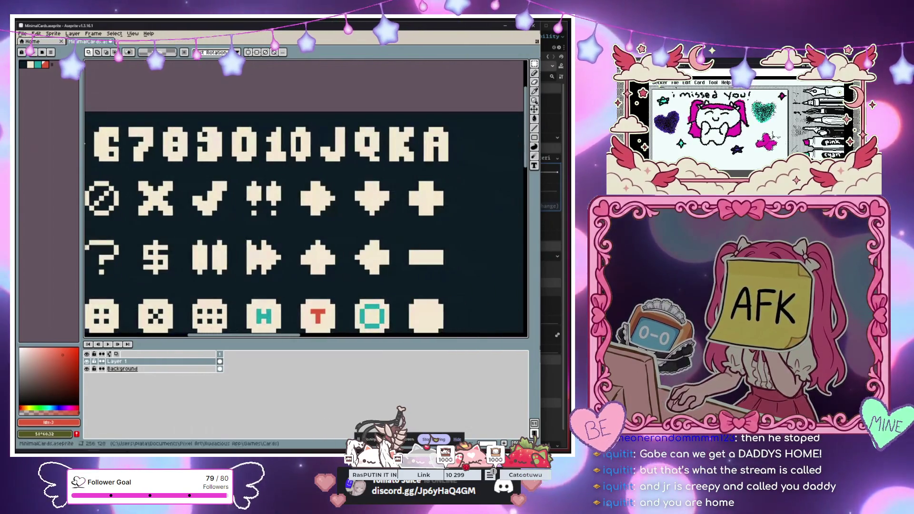
scroll(303, 133, up, 3)
drag(305, 103, 311, 112)
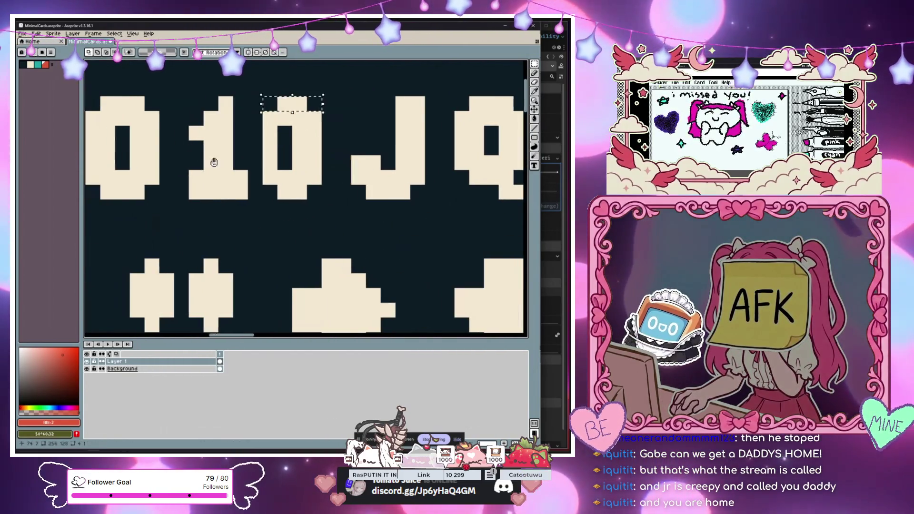
- Pan and zoom across the sheet's number glyphs
scroll(285, 119, left, 2)
scroll(253, 104, left, 3)
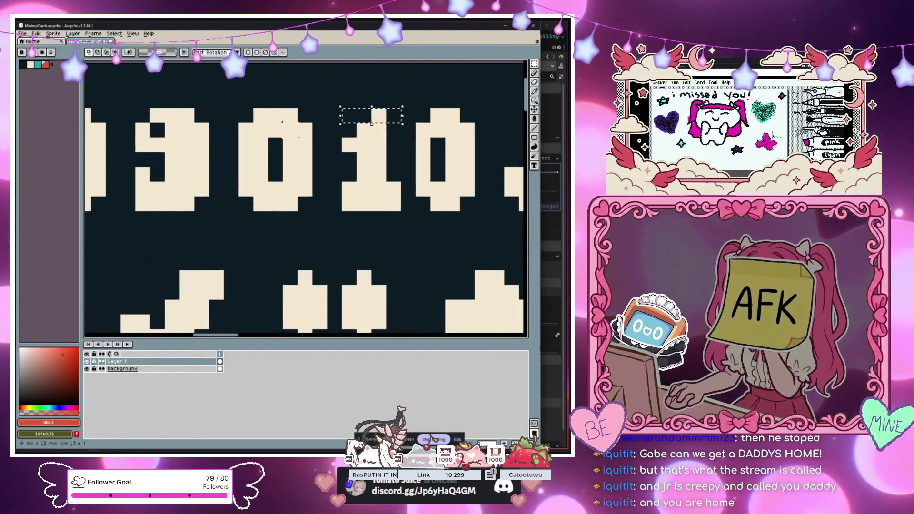
scroll(305, 138, down, 4)
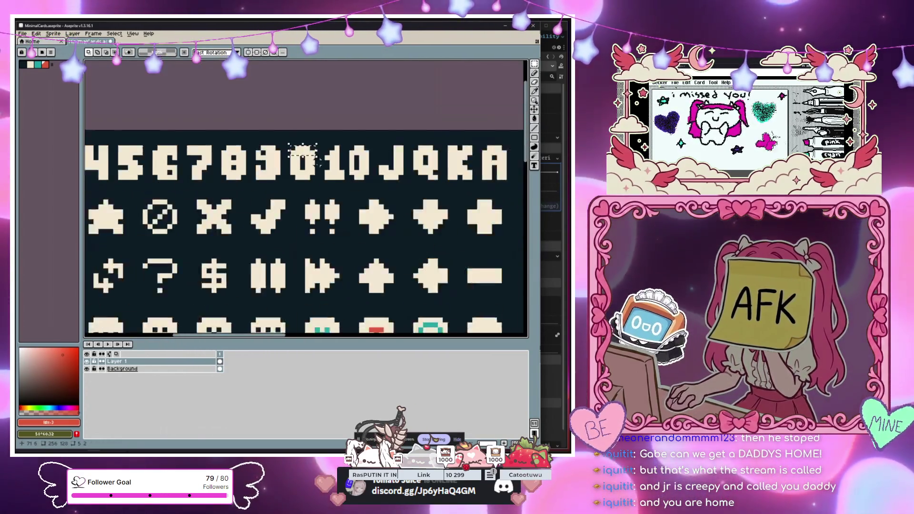
scroll(142, 172, left, 2)
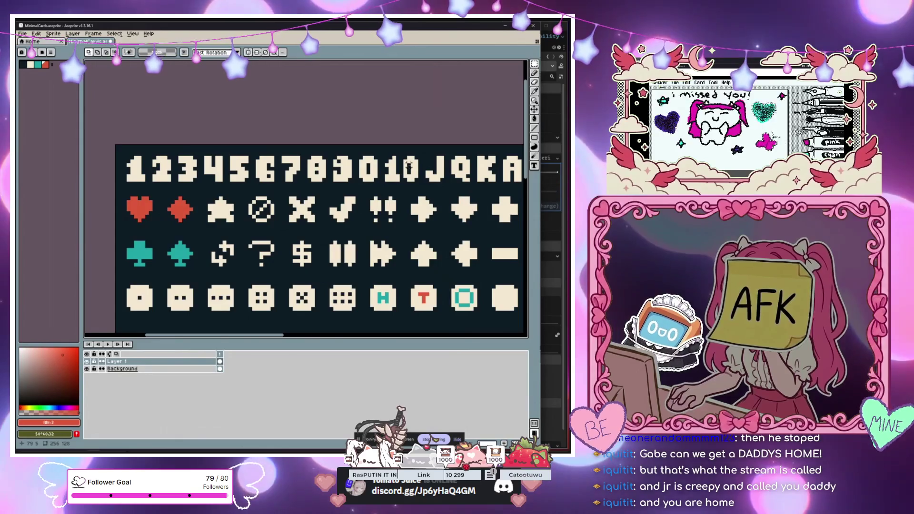
scroll(408, 167, right, 3)
scroll(339, 182, up, 2)
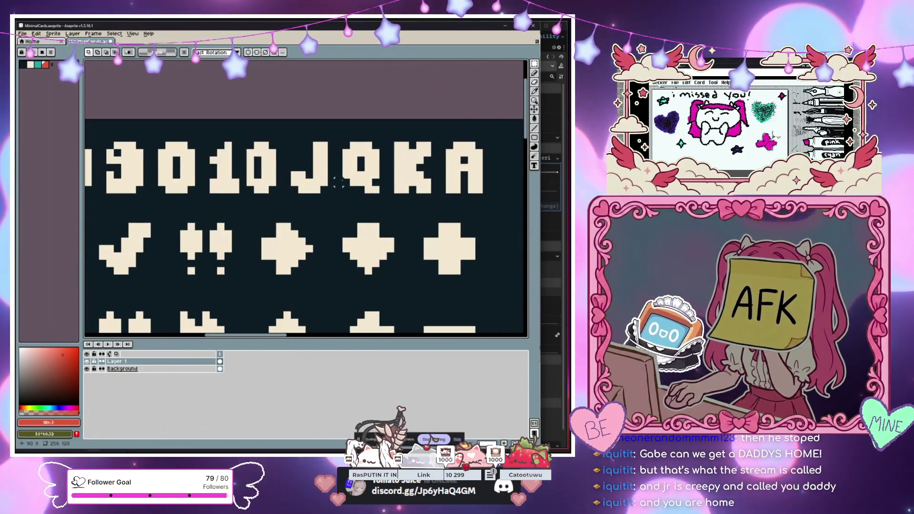
scroll(347, 167, down, 3)
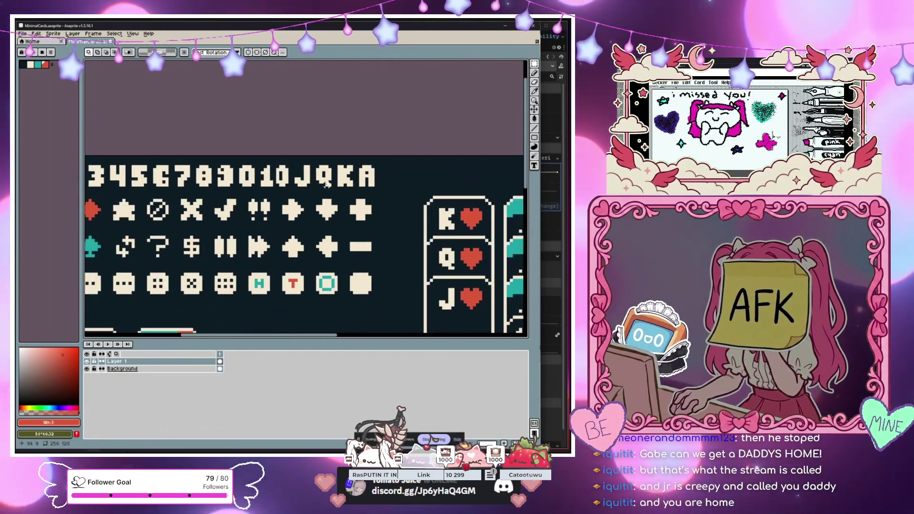
scroll(246, 183, up, 1)
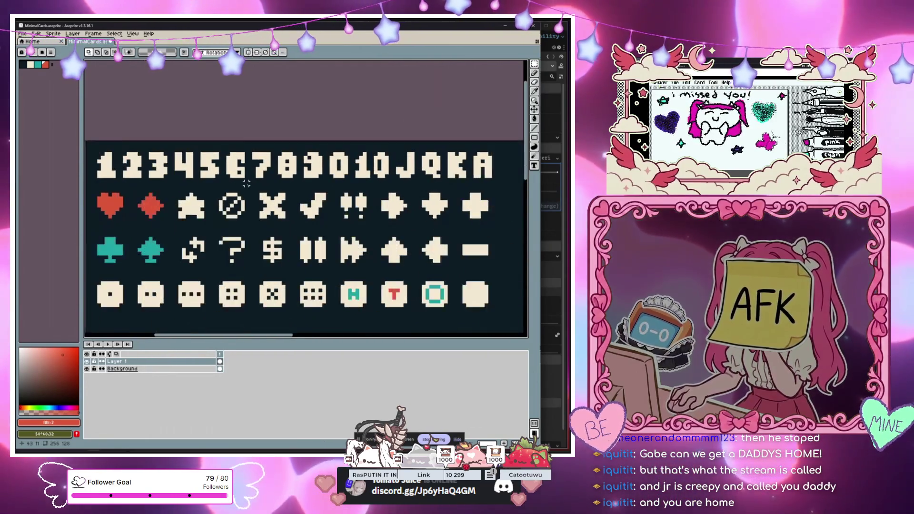
scroll(250, 176, down, 1)
scroll(256, 160, up, 1)
scroll(257, 160, up, 1)
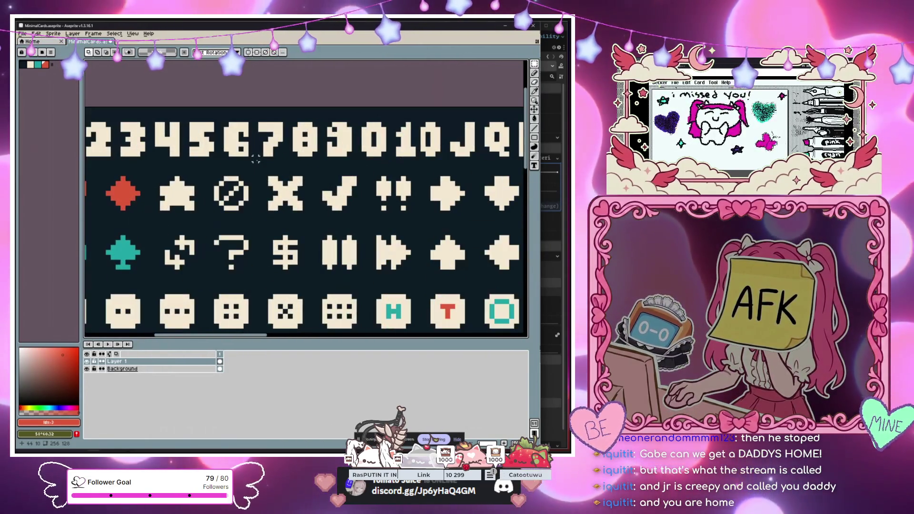
scroll(267, 162, up, 1)
scroll(267, 162, up, 1)
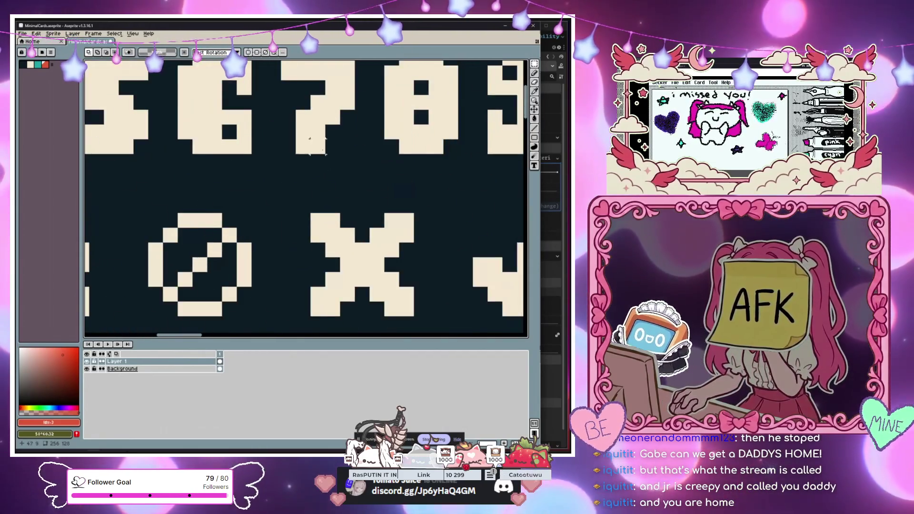
scroll(259, 160, down, 2)
scroll(255, 157, up, 2)
scroll(250, 155, down, 1)
scroll(251, 153, up, 1)
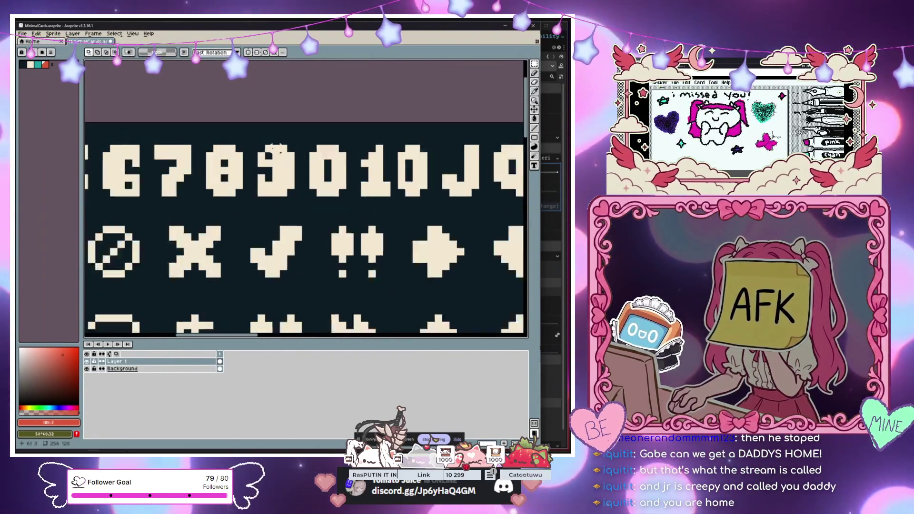
scroll(254, 171, up, 1)
scroll(260, 195, down, 3)
mouse_move(262, 205)
mouse_down()
mouse_move(247, 193)
mouse_move(286, 199)
mouse_up()
scroll(231, 199, down, 1)
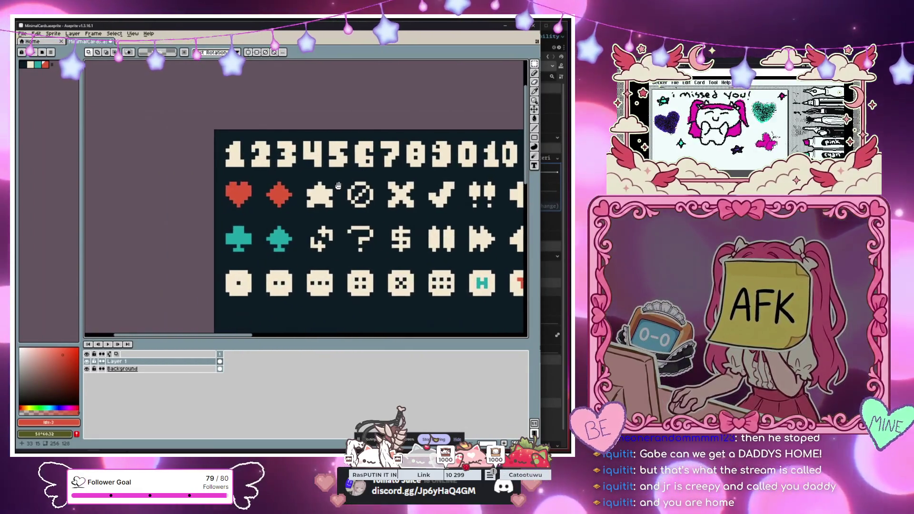
scroll(208, 181, up, 1)
scroll(209, 181, down, 1)
- Move the view to the card mock-ups and bring the lower card row into view
drag(209, 181, 178, 181)
scroll(238, 191, down, 2)
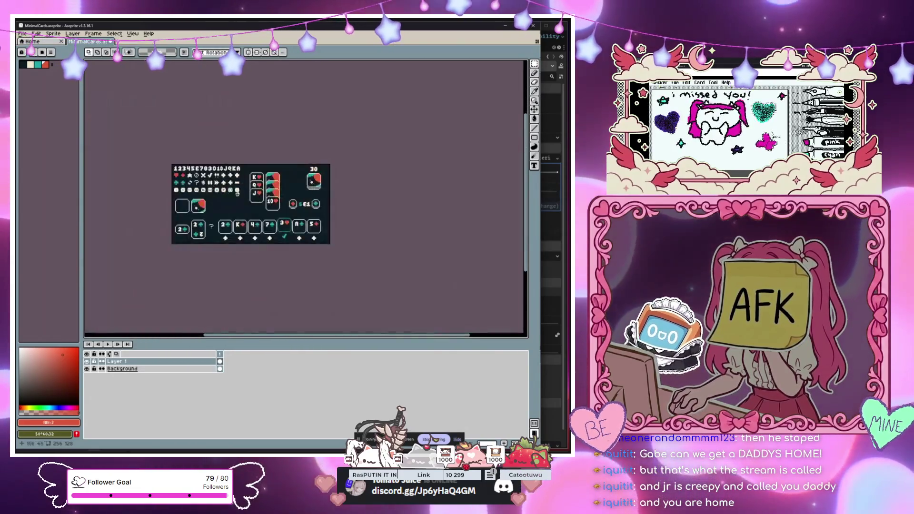
scroll(270, 195, up, 3)
scroll(261, 194, down, 1)
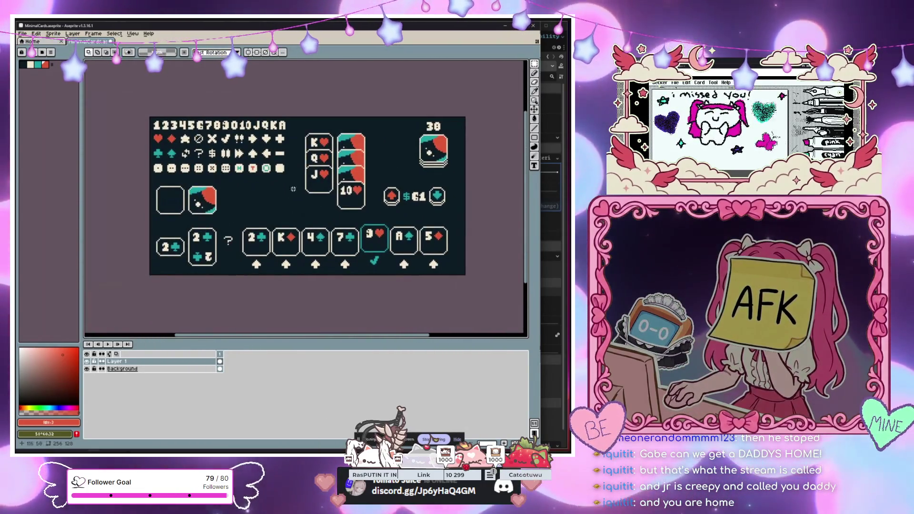
scroll(367, 185, up, 3)
scroll(362, 181, down, 3)
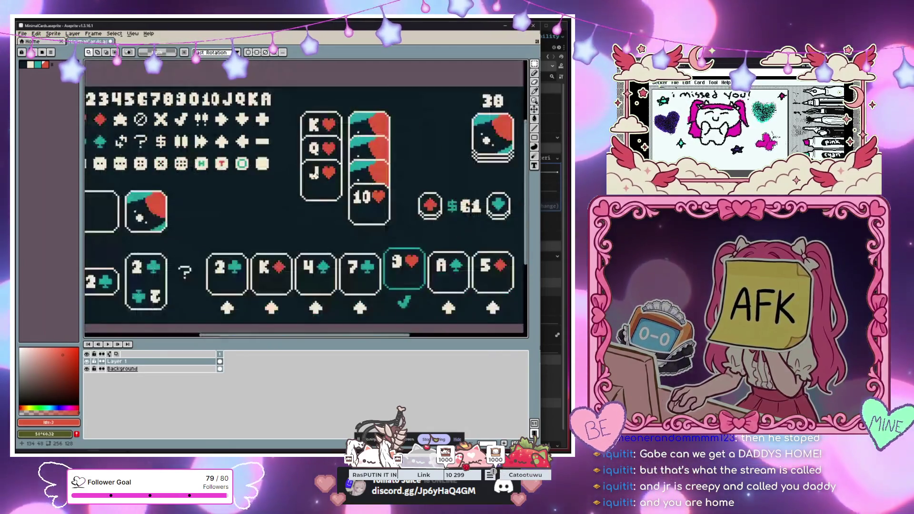
scroll(346, 171, up, 1)
scroll(374, 167, down, 1)
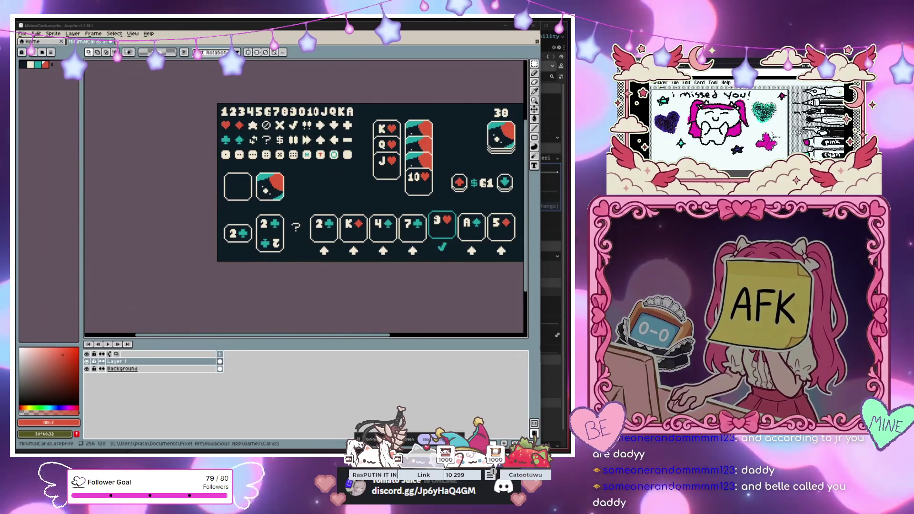
drag(322, 295, 266, 305)
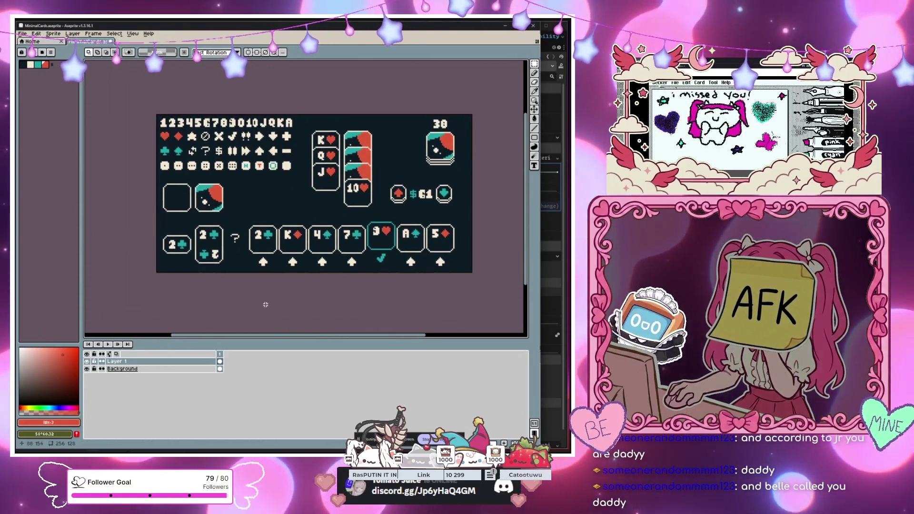
scroll(266, 304, up, 2)
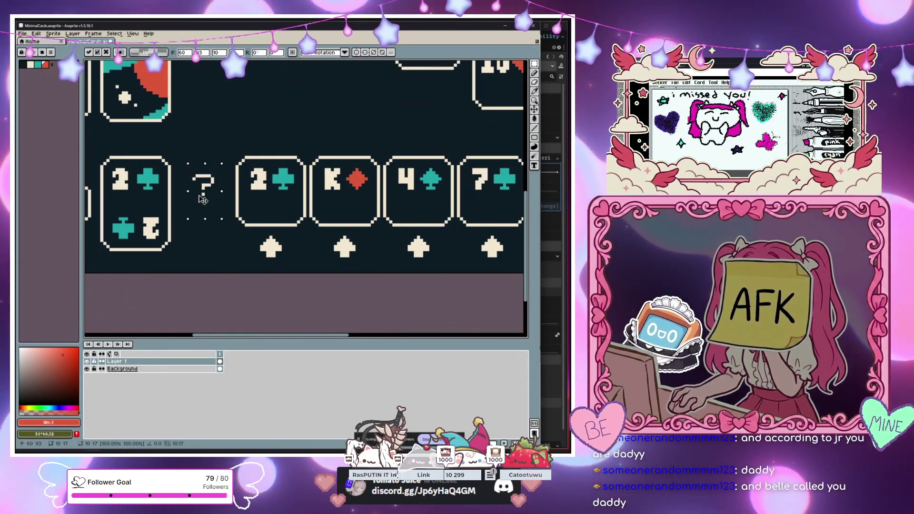
scroll(172, 289, down, 2)
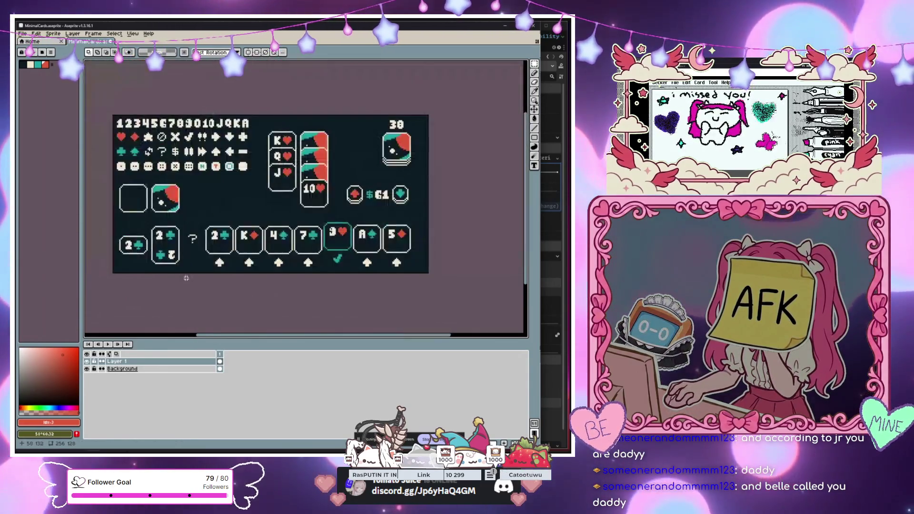
scroll(203, 279, up, 2)
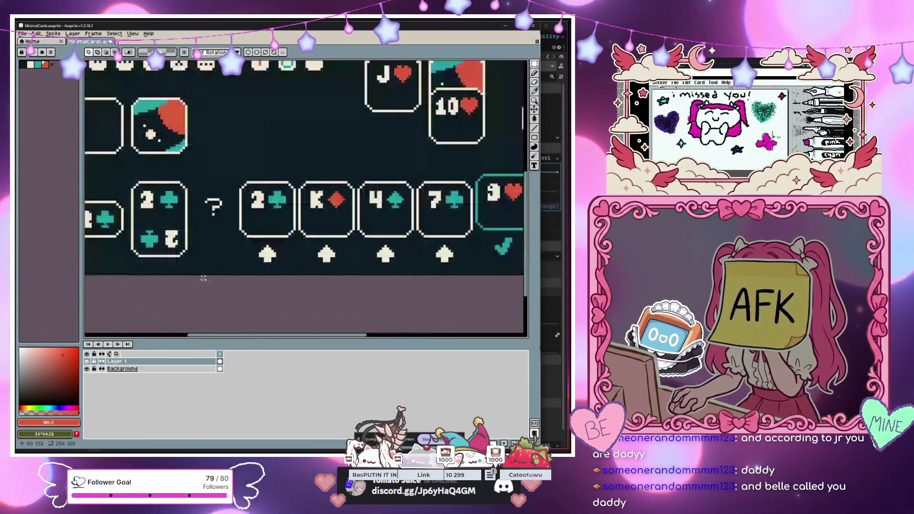
scroll(212, 271, down, 2)
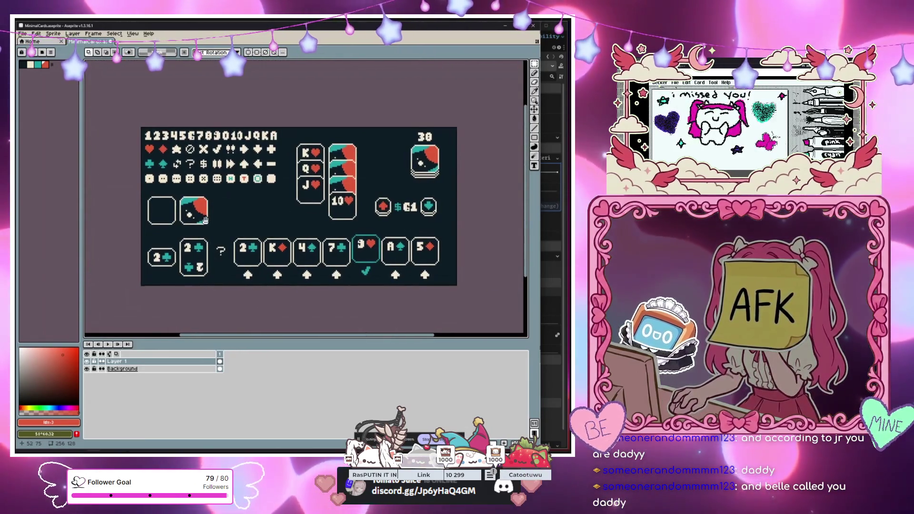
scroll(212, 257, down, 1)
scroll(201, 226, up, 1)
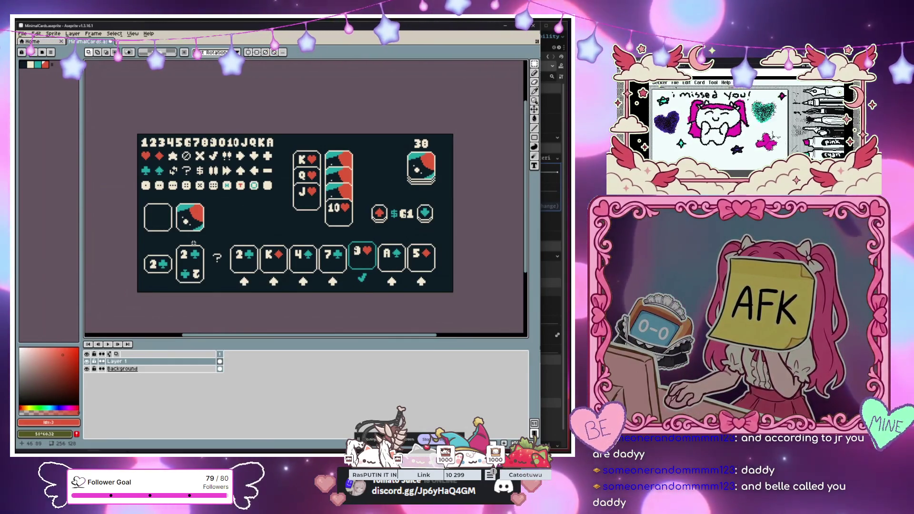
scroll(314, 274, up, 3)
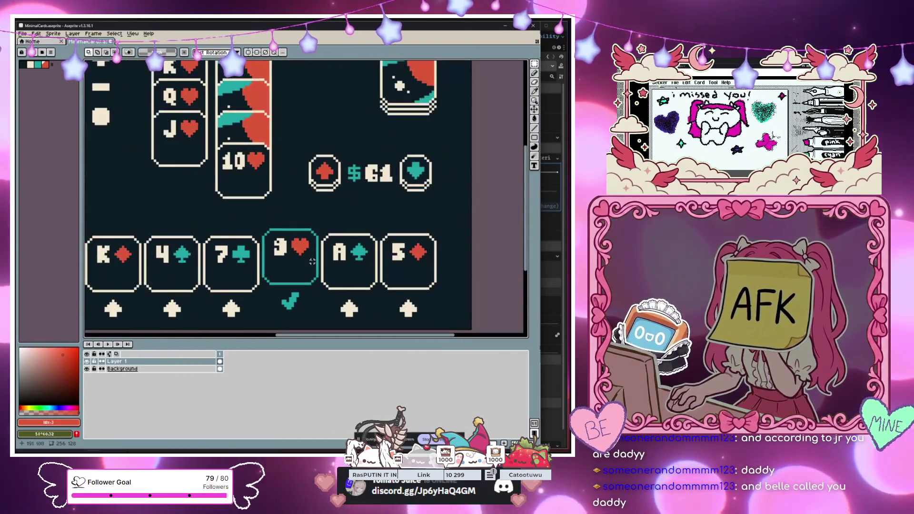
scroll(314, 274, up, 1)
scroll(314, 273, down, 3)
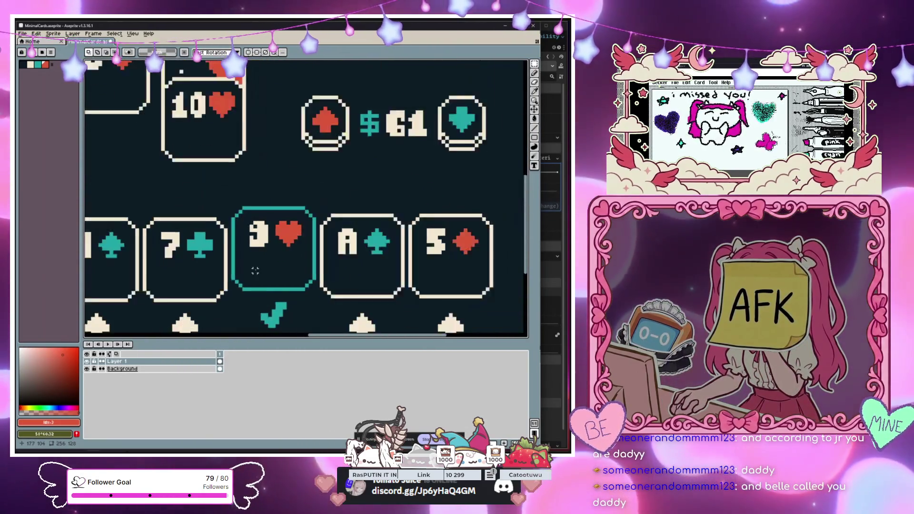
scroll(337, 223, down, 4)
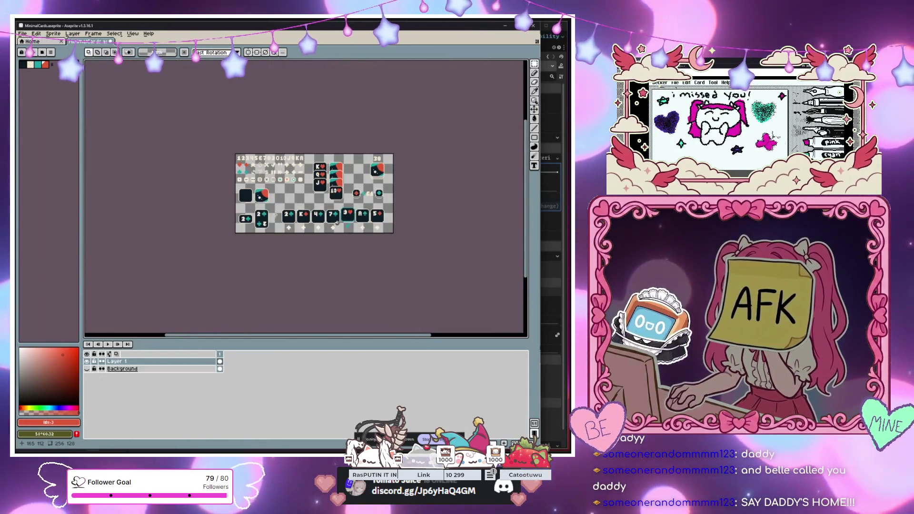
scroll(337, 223, up, 2)
scroll(337, 223, down, 1)
scroll(337, 223, up, 1)
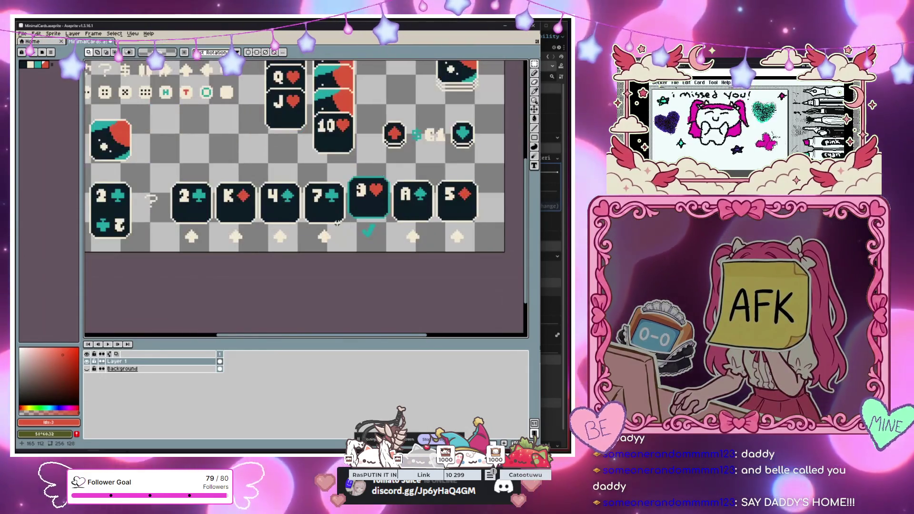
mouse_move(337, 223)
mouse_down()
mouse_move(367, 272)
mouse_move(395, 268)
mouse_move(269, 268)
mouse_up()
scroll(333, 191, up, 3)
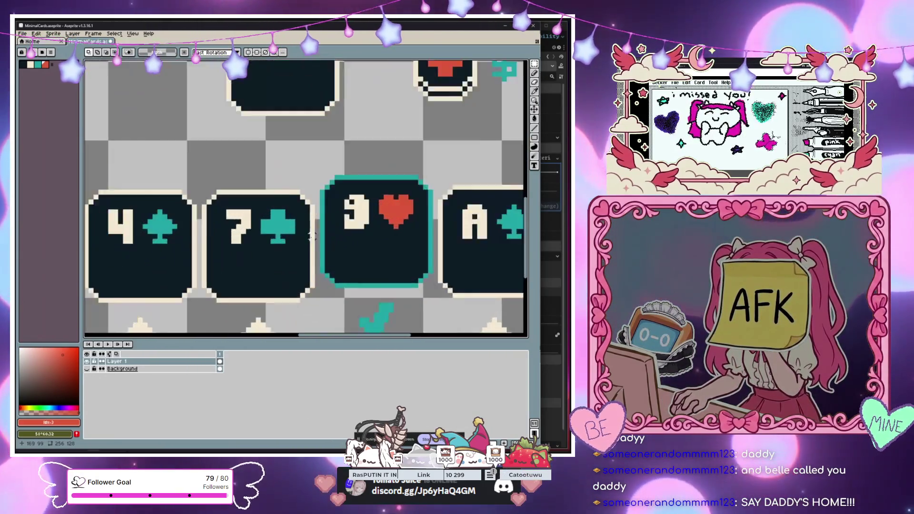
scroll(334, 168, down, 2)
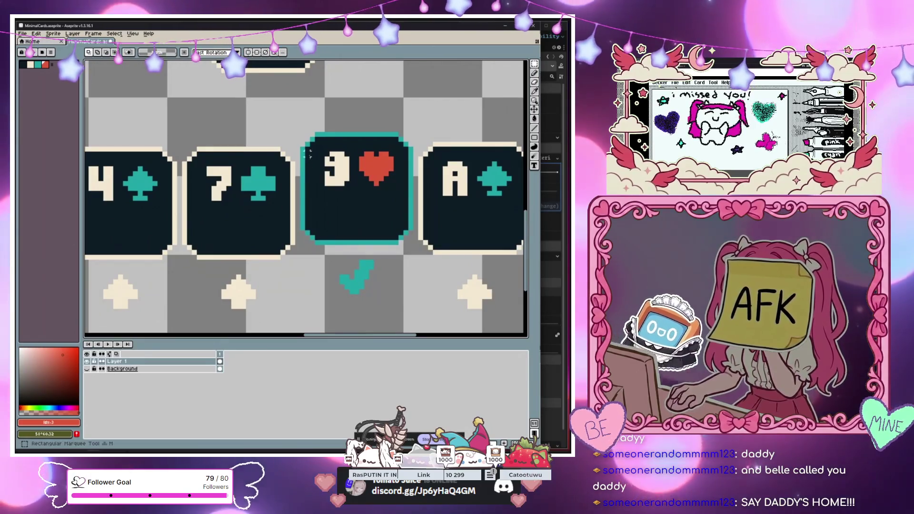
- Try pasting a copy of the 9♥ card, then discard the pasted copy
drag(300, 132, 414, 245)
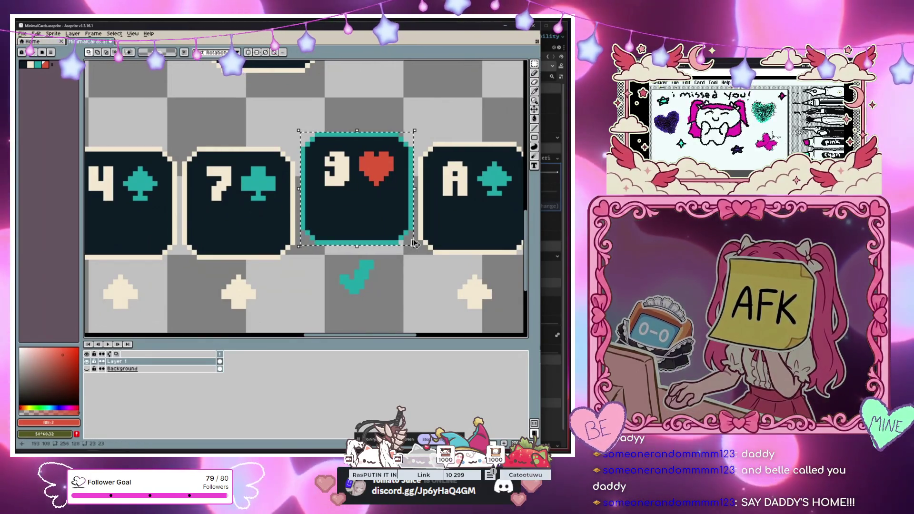
scroll(413, 241, down, 2)
scroll(309, 195, up, 2)
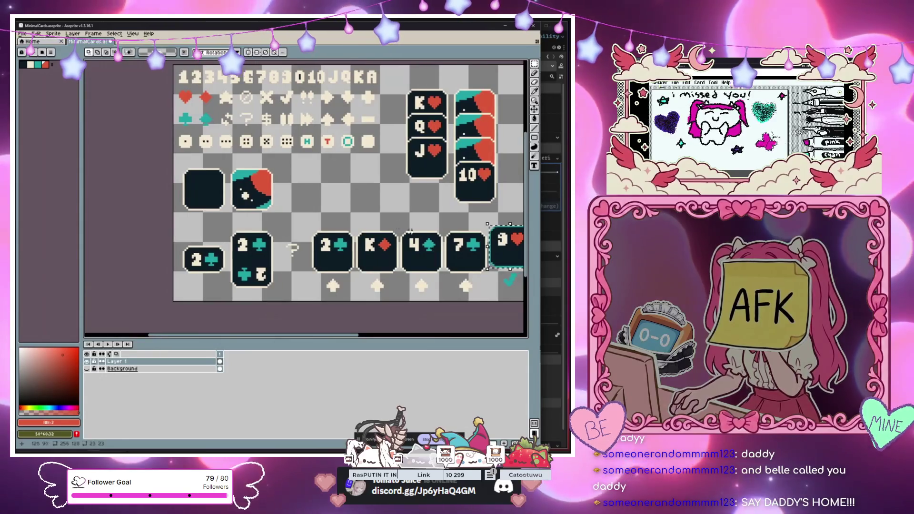
scroll(309, 194, up, 1)
key(ctrl+v)
drag(300, 265, 274, 181)
key(Escape)
- Copy the blank dark card and place the copy right of the card back
scroll(274, 181, left, 3)
drag(123, 138, 206, 233)
key(ctrl+c)
key(ctrl+v)
drag(260, 192, 332, 222)
key(Return)
scroll(307, 192, up, 2)
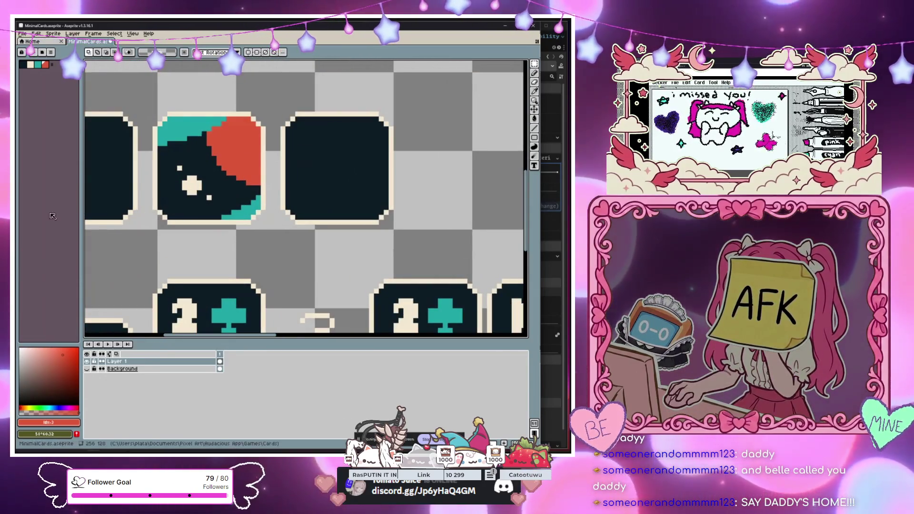
key(g)
click(308, 182)
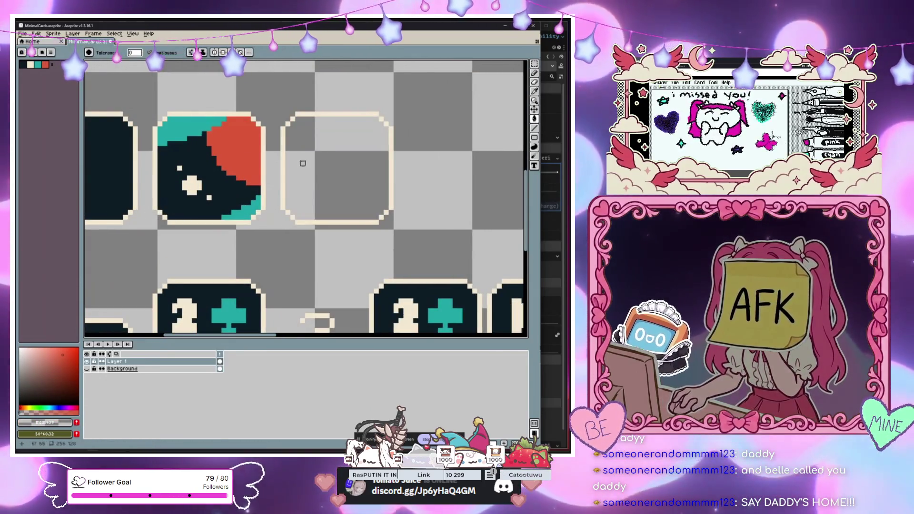
scroll(302, 188, down, 3)
scroll(294, 193, up, 2)
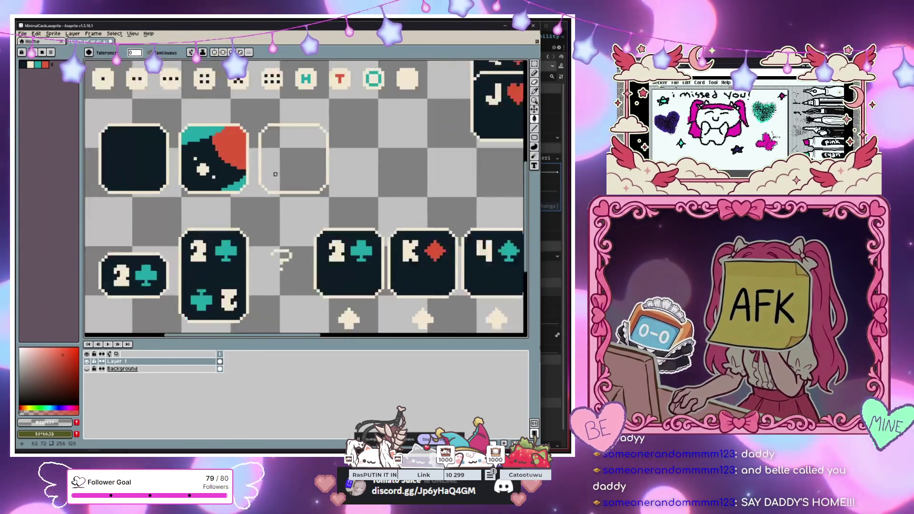
mouse_move(433, 267)
mouse_down()
mouse_move(274, 184)
mouse_move(127, 173)
mouse_up()
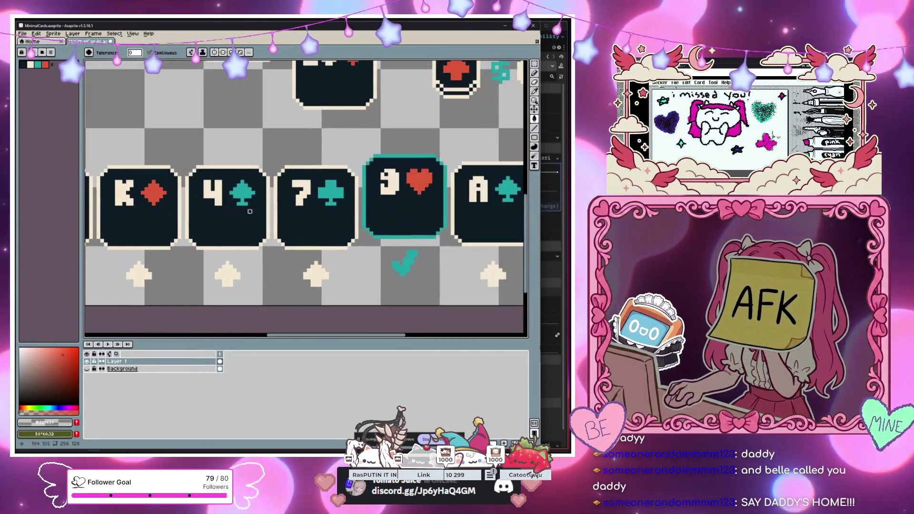
scroll(382, 163, down, 3)
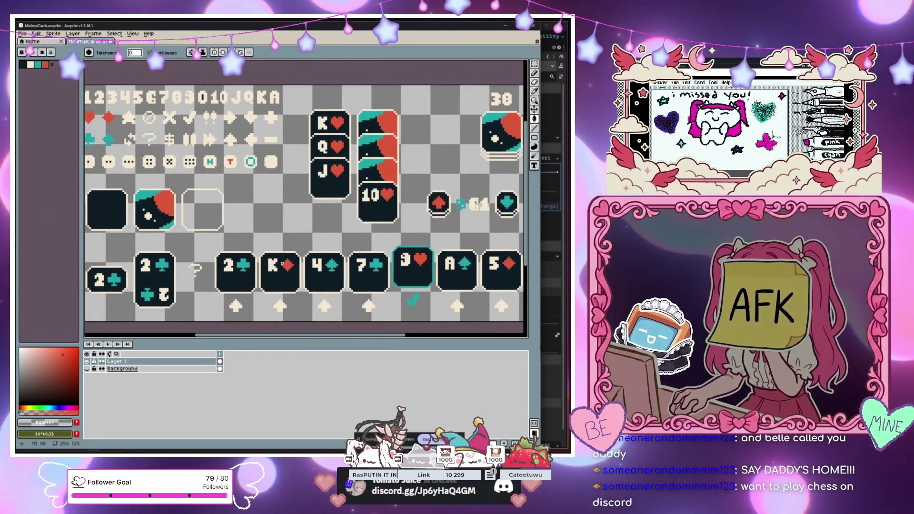
mouse_move(295, 264)
mouse_down()
mouse_move(149, 261)
mouse_move(438, 181)
mouse_up()
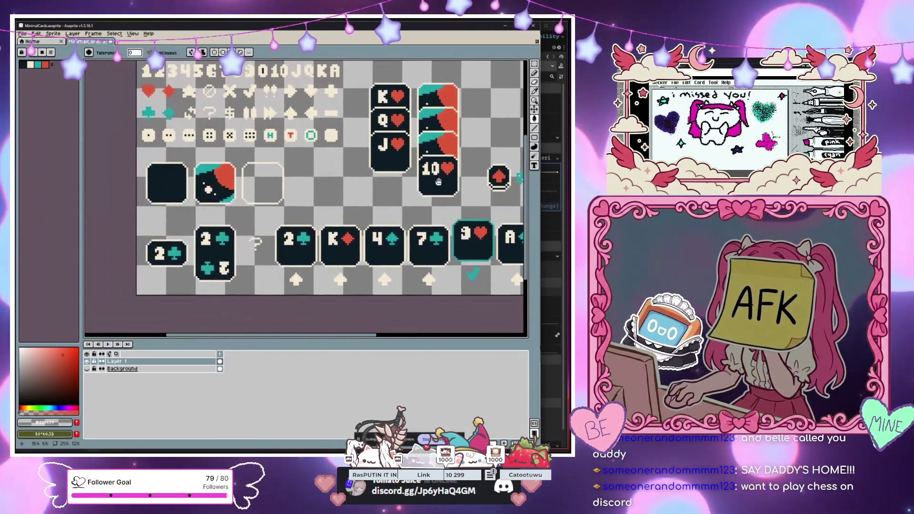
drag(368, 303, 282, 275)
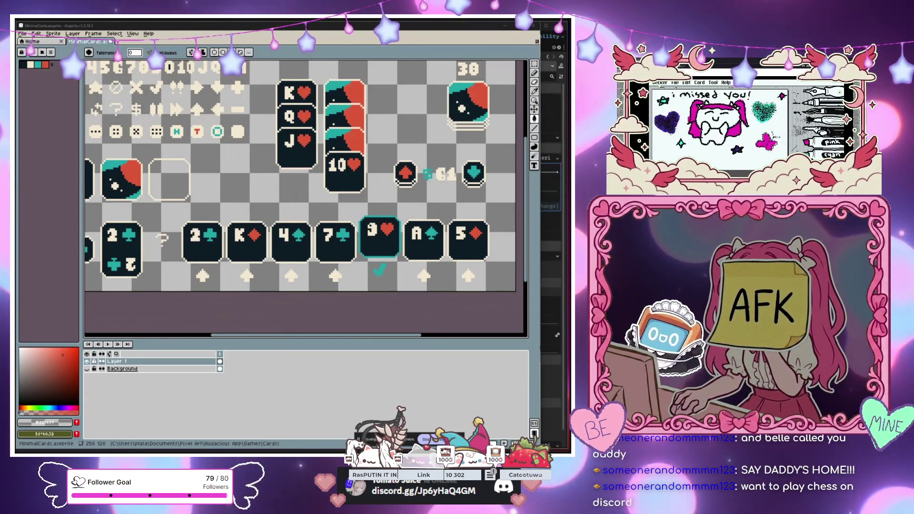
- Pan the card sheet view to center the cards
drag(260, 192, 353, 195)
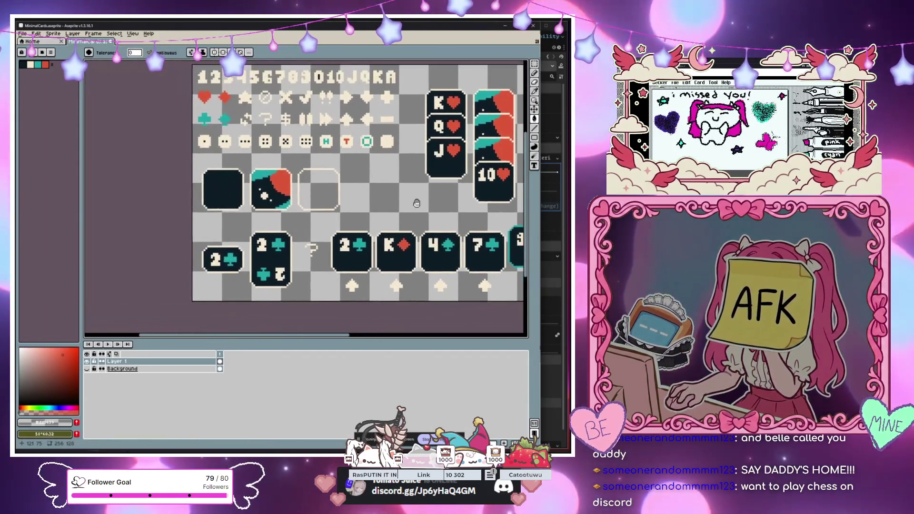
scroll(353, 195, down, 2)
drag(305, 213, 299, 212)
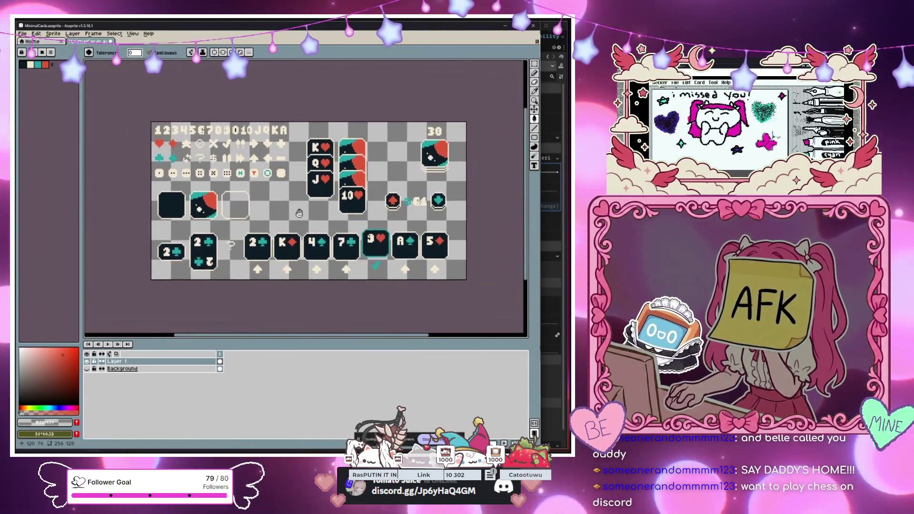
scroll(300, 213, up, 3)
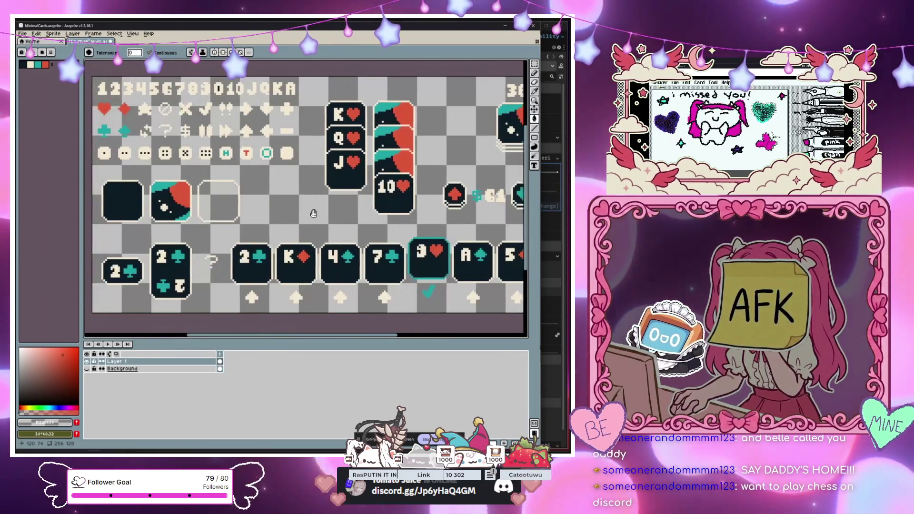
drag(323, 215, 319, 215)
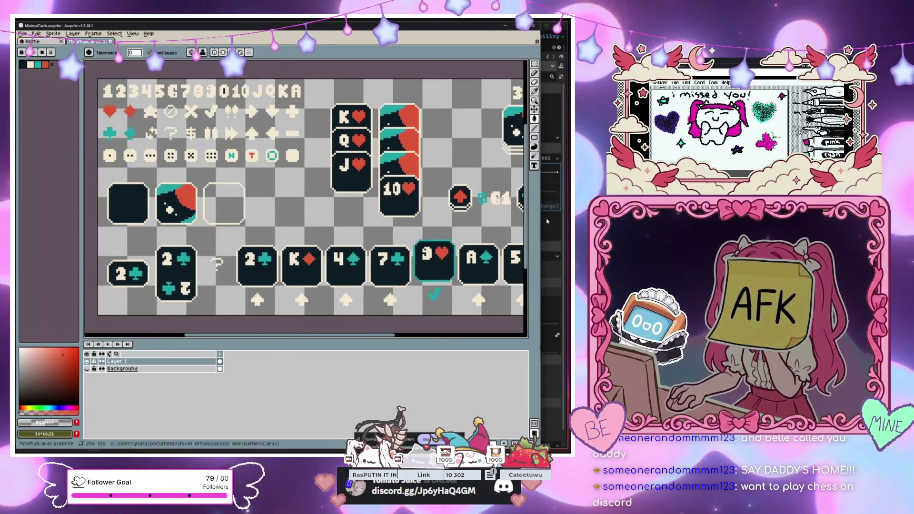
- Widen the editing area to fit the whole sheet, then show the Background layer
drag(542, 214, 566, 217)
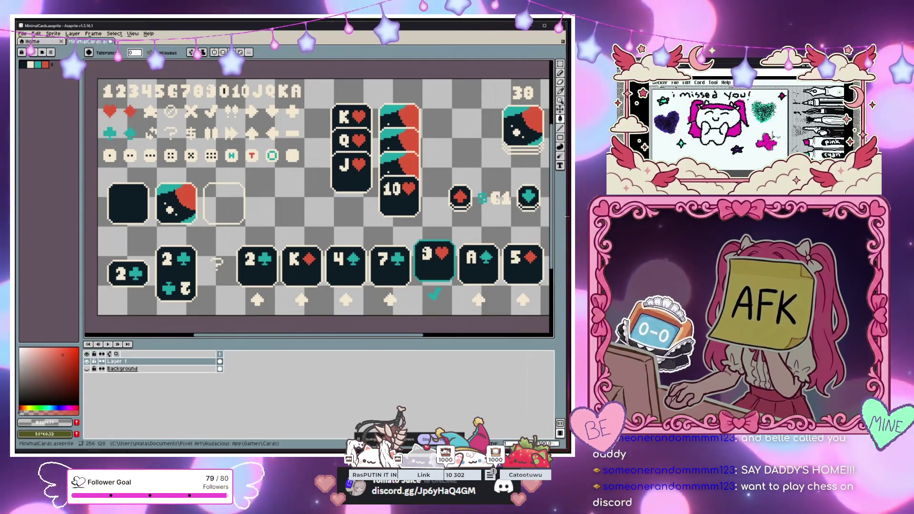
mouse_move(281, 228)
mouse_down()
mouse_move(258, 228)
mouse_move(269, 227)
mouse_up()
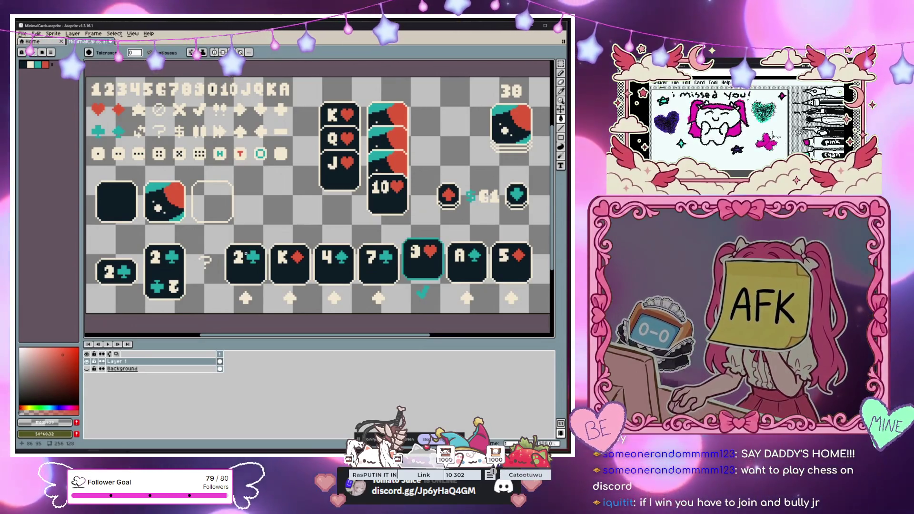
scroll(243, 253, down, 1)
scroll(252, 250, up, 2)
scroll(262, 248, down, 2)
scroll(270, 245, up, 1)
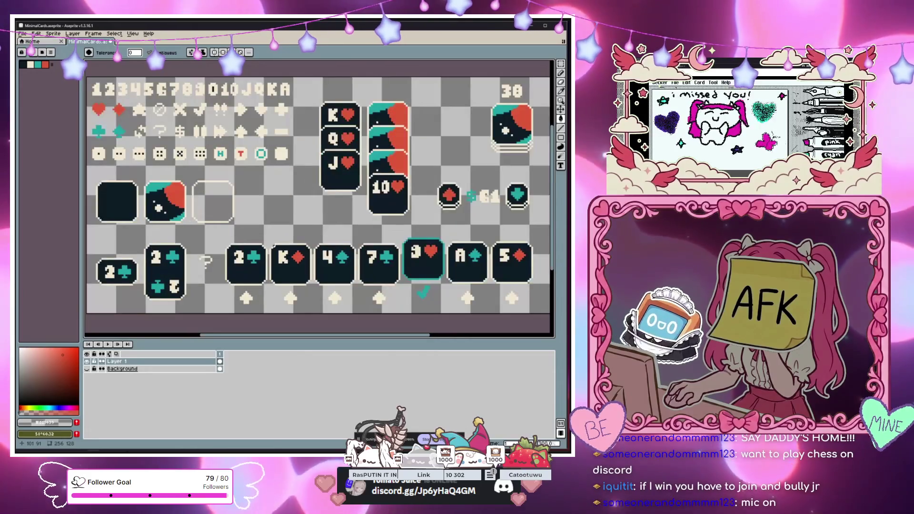
scroll(250, 243, up, 1)
scroll(241, 243, down, 1)
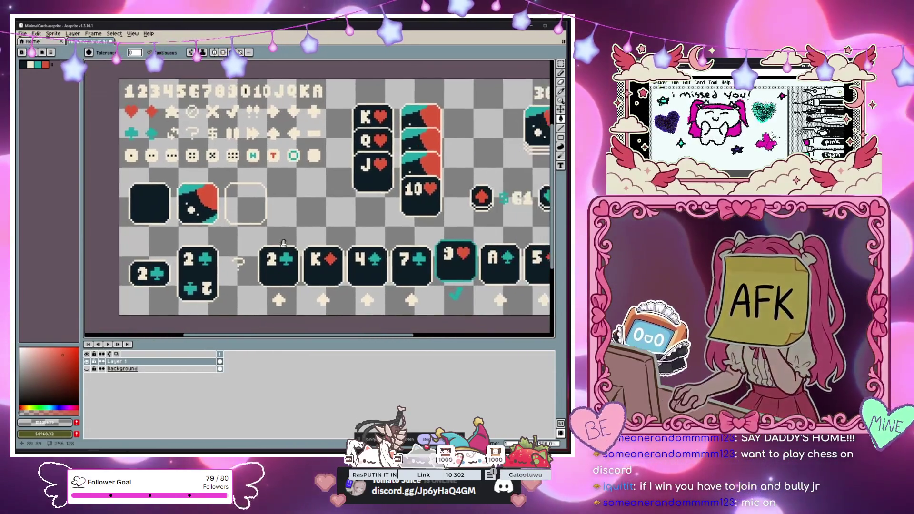
drag(236, 244, 248, 241)
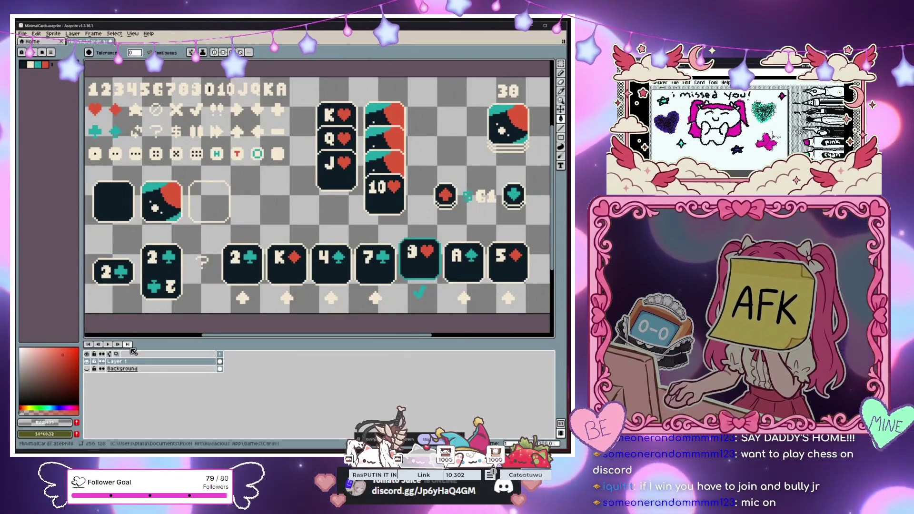
click(86, 368)
- Zoom in on the cards against the dark backdrop, then switch to Godot
mouse_move(196, 263)
mouse_down()
mouse_move(215, 262)
mouse_move(186, 259)
mouse_move(208, 261)
mouse_up()
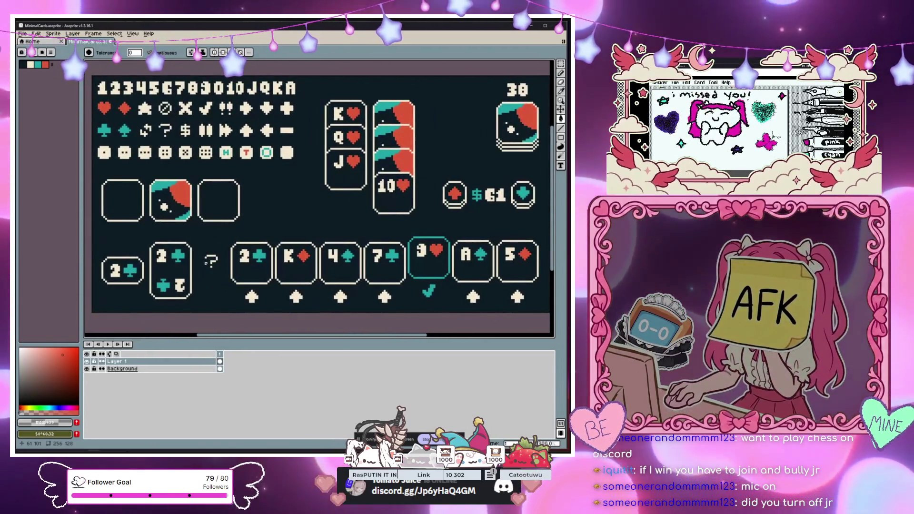
scroll(208, 262, up, 1)
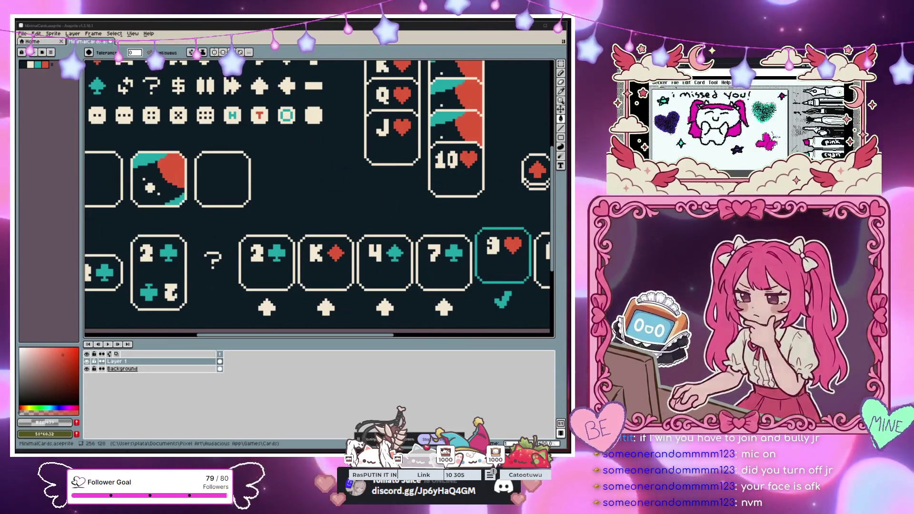
key(alt+Tab)
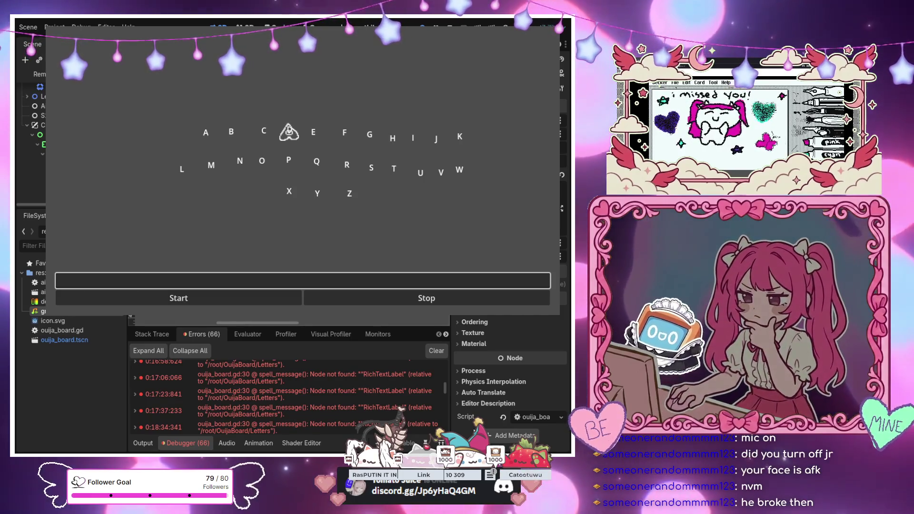
- Scroll the Errors list and inspect the 0:18:34 spell_message error entry
scroll(304, 376, down, 3)
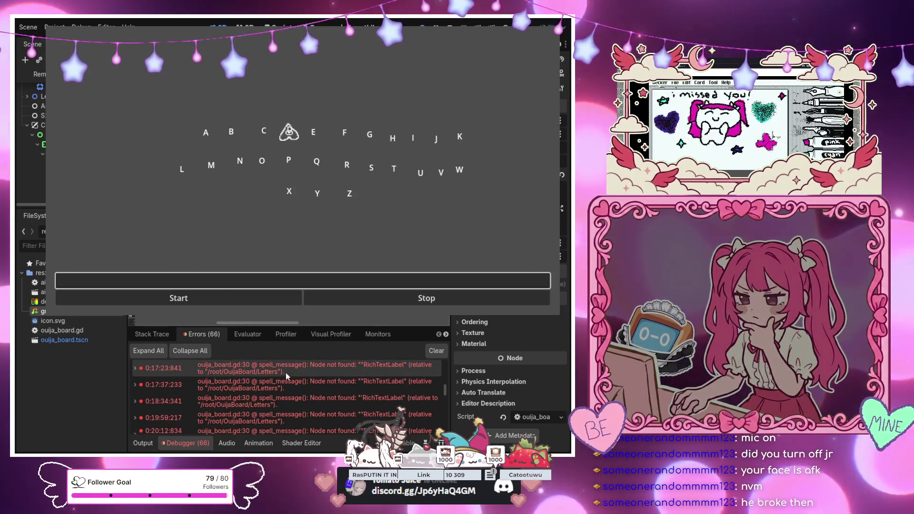
scroll(239, 371, down, 2)
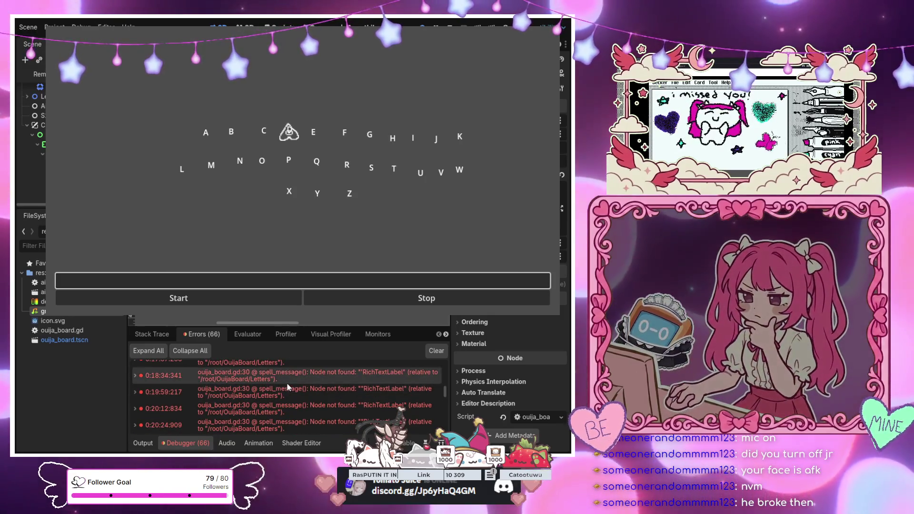
click(269, 378)
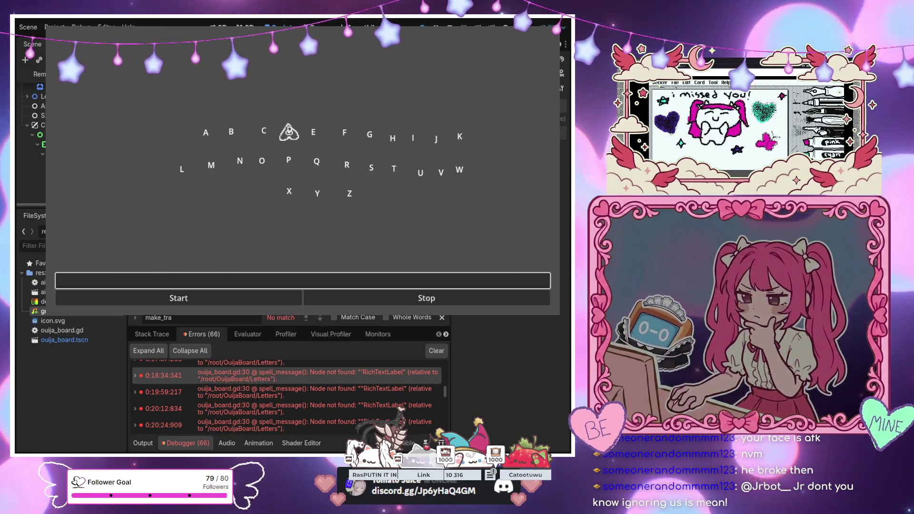
scroll(252, 374, up, 5)
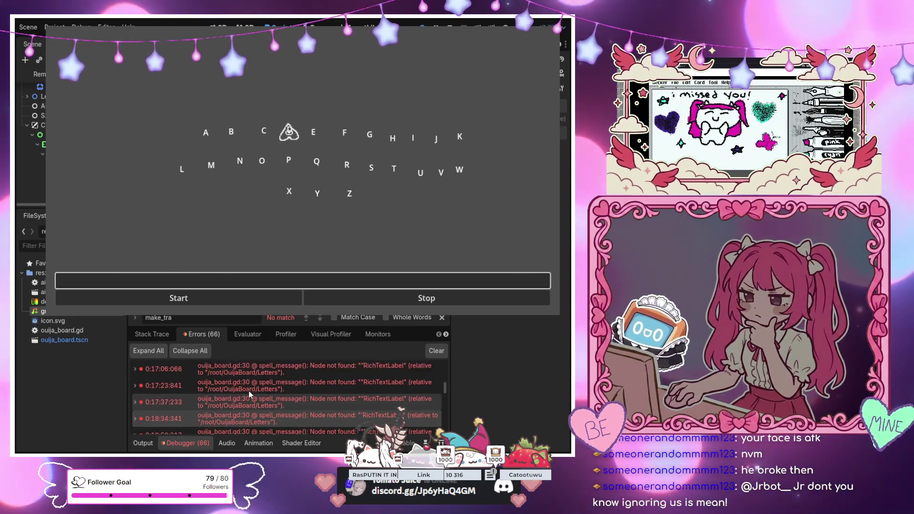
scroll(248, 390, up, 4)
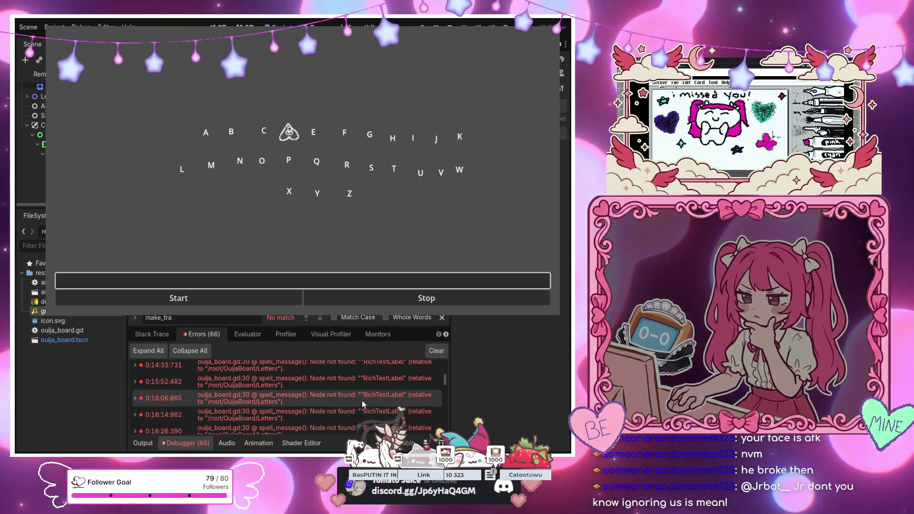
scroll(357, 393, up, 2)
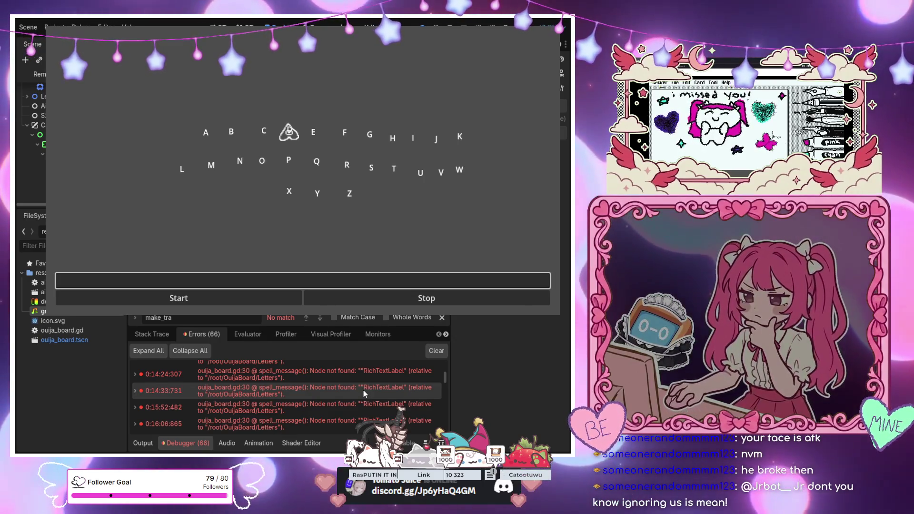
scroll(364, 390, up, 2)
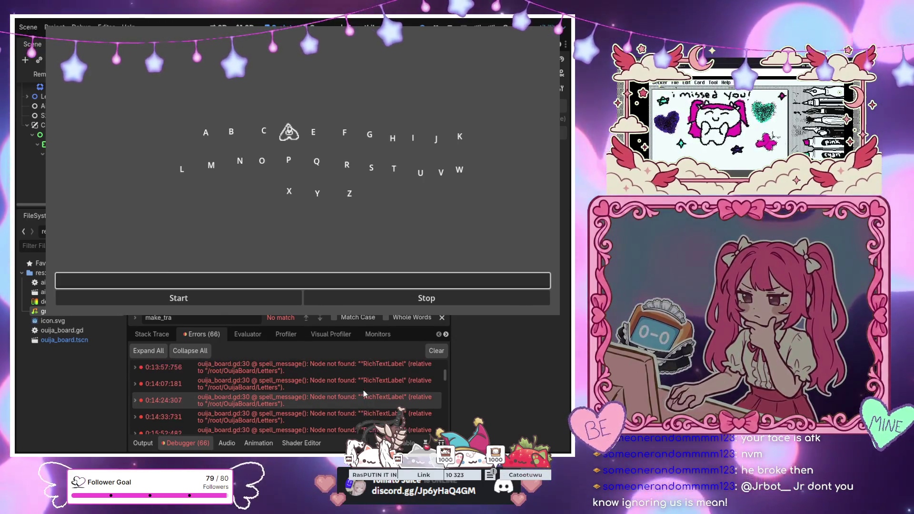
- Expand the Letters node in the Scene dock to view its child labels, then collapse it
scroll(363, 389, up, 8)
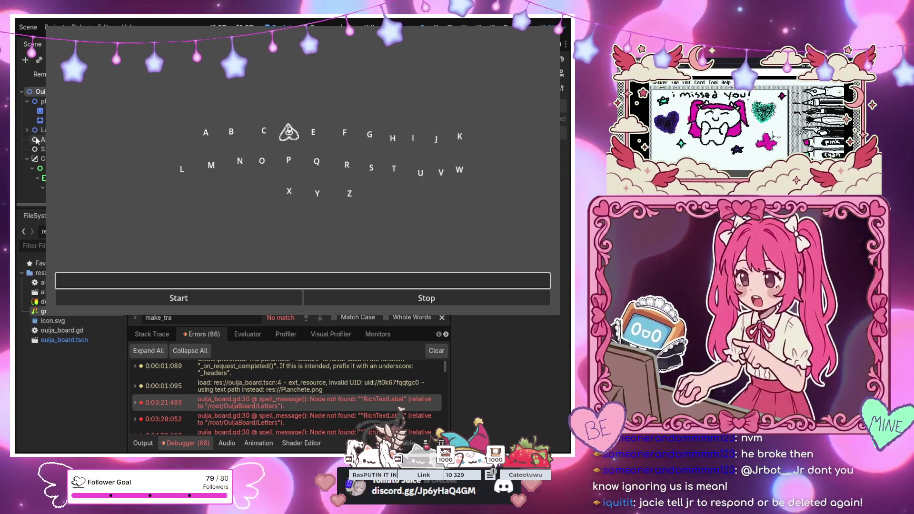
click(28, 131)
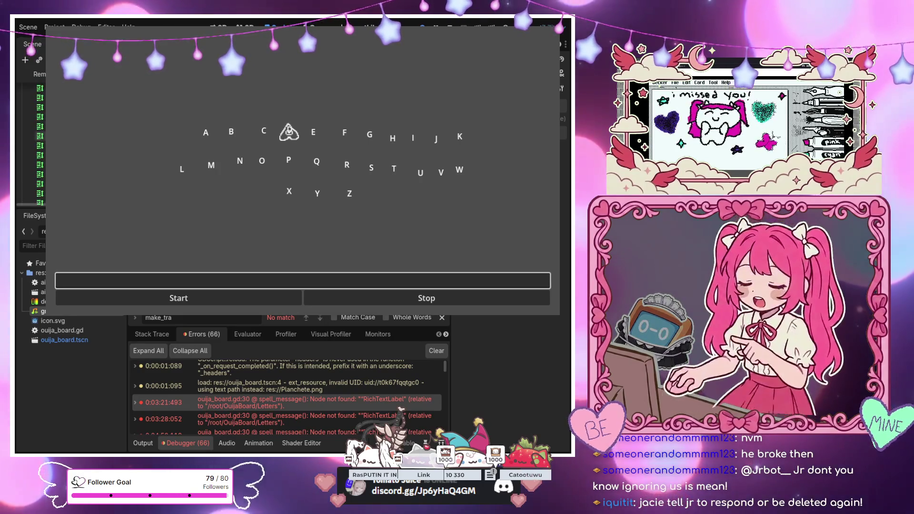
click(27, 89)
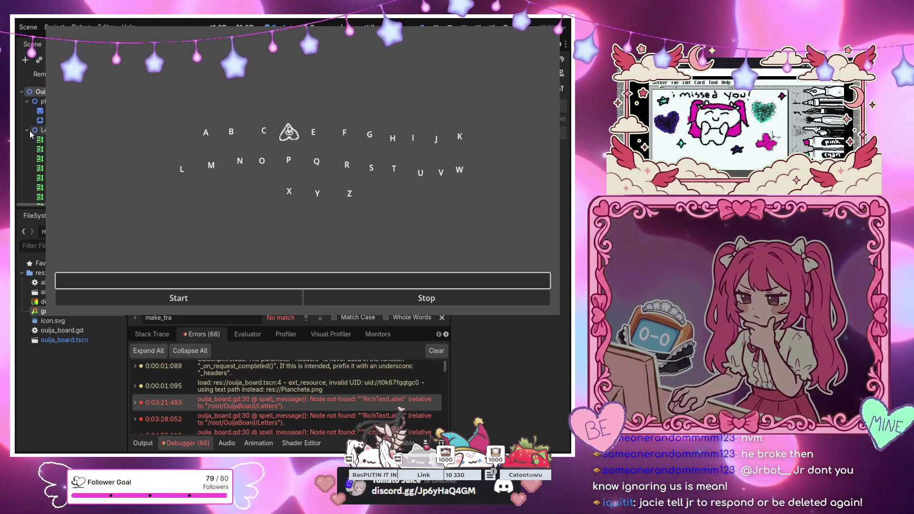